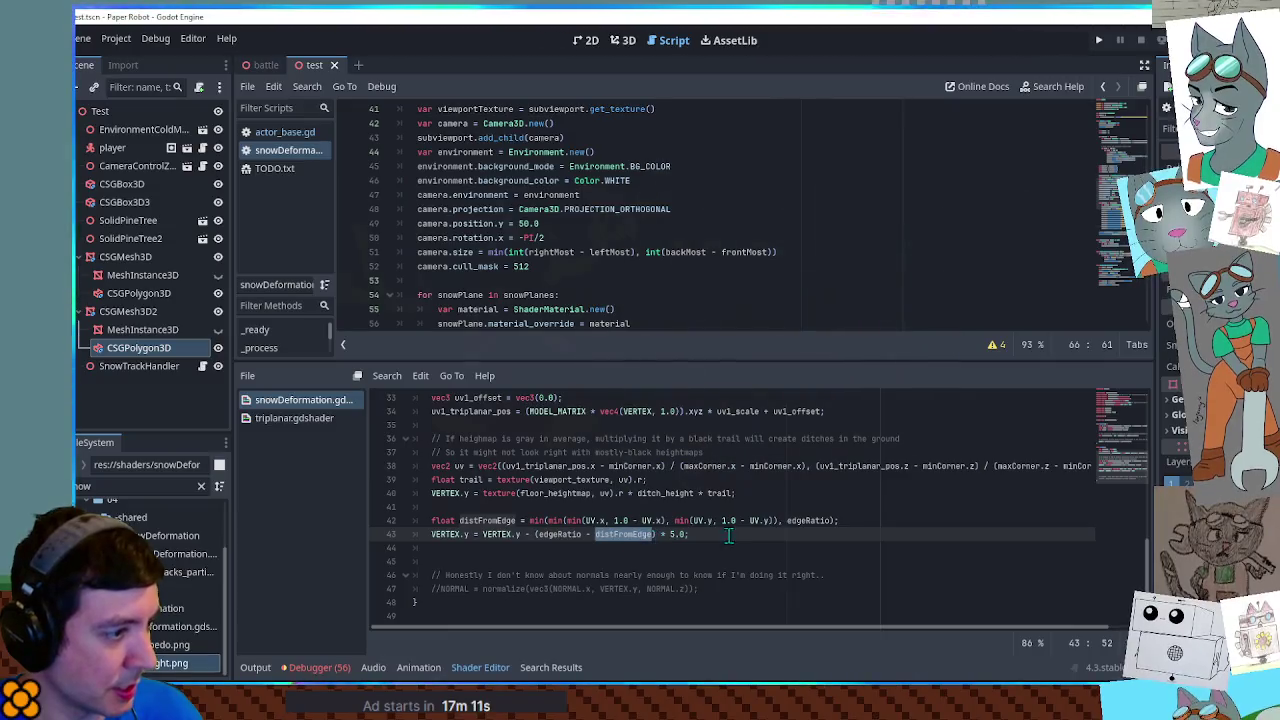
Step: Replace the repeated "maxCorner" shader parameter name on line 66 with "edgeRatio"
left_click(703, 227)
scroll(700, 235, "down", 4)
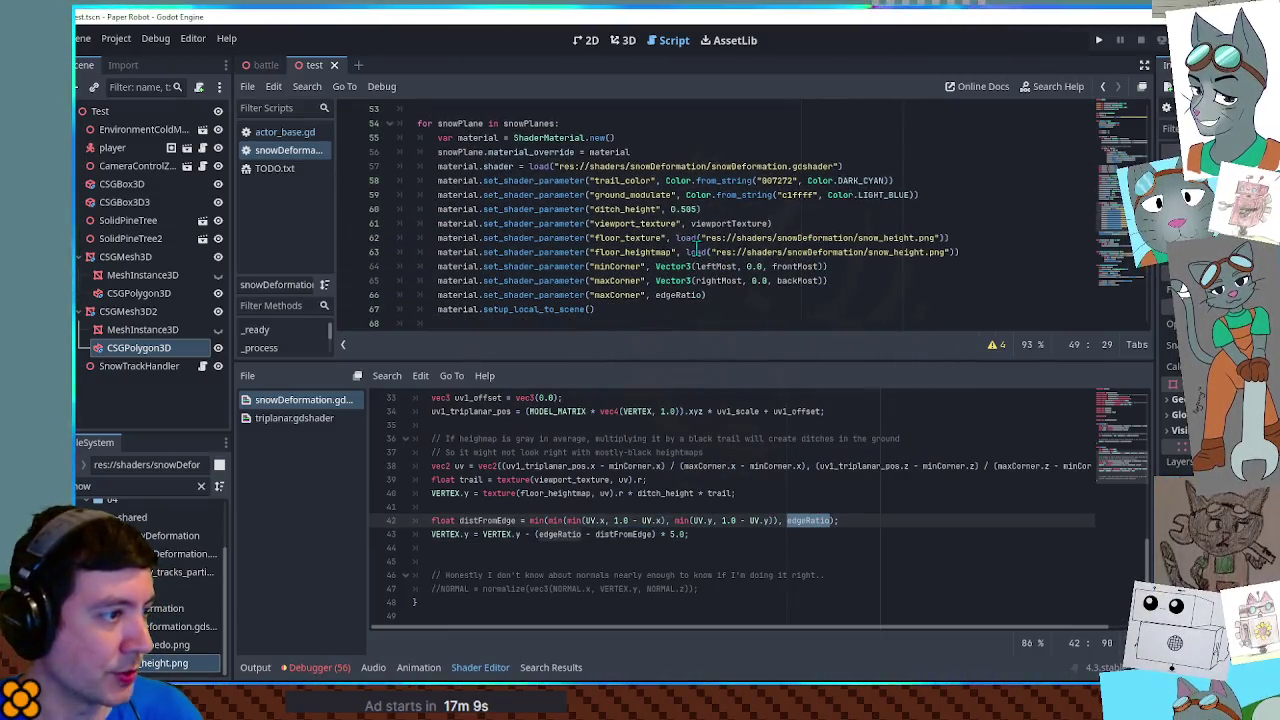
double_click(618, 296)
type("edgeRatio")
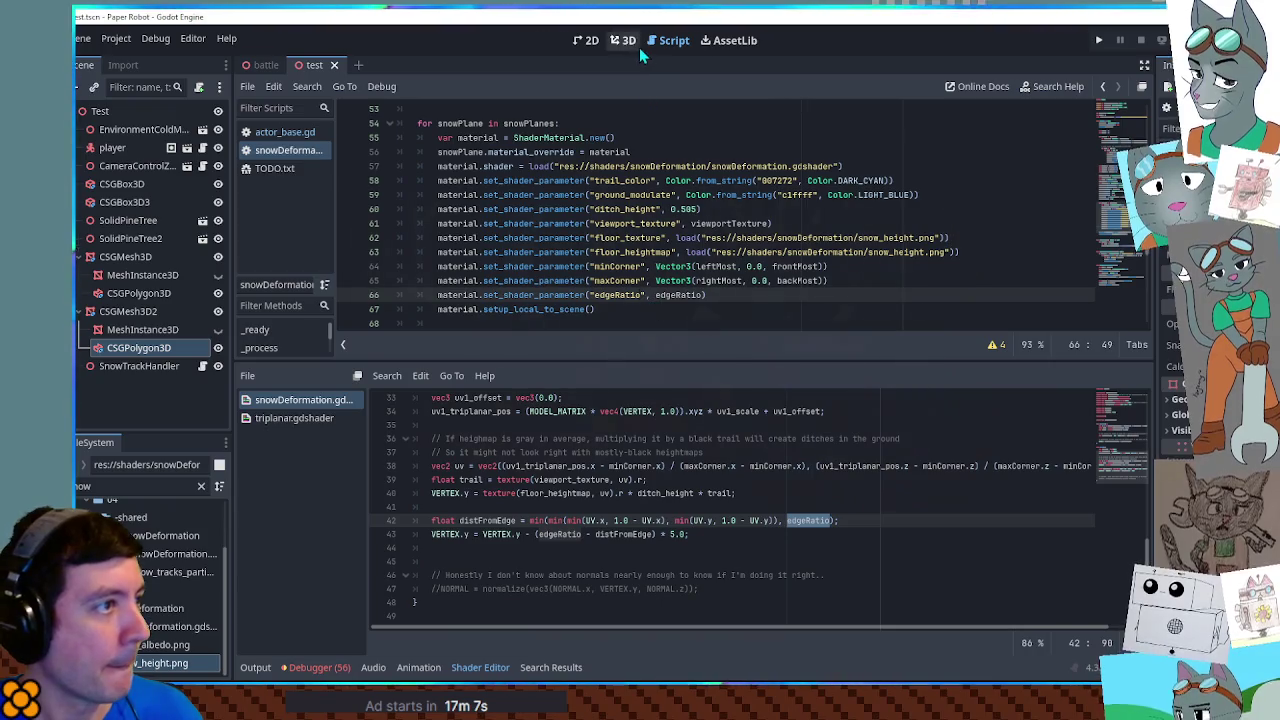
left_click(626, 44)
Step: Run the project, walk the robot back and forth over the raised snow patch, then close the game
key("F5")
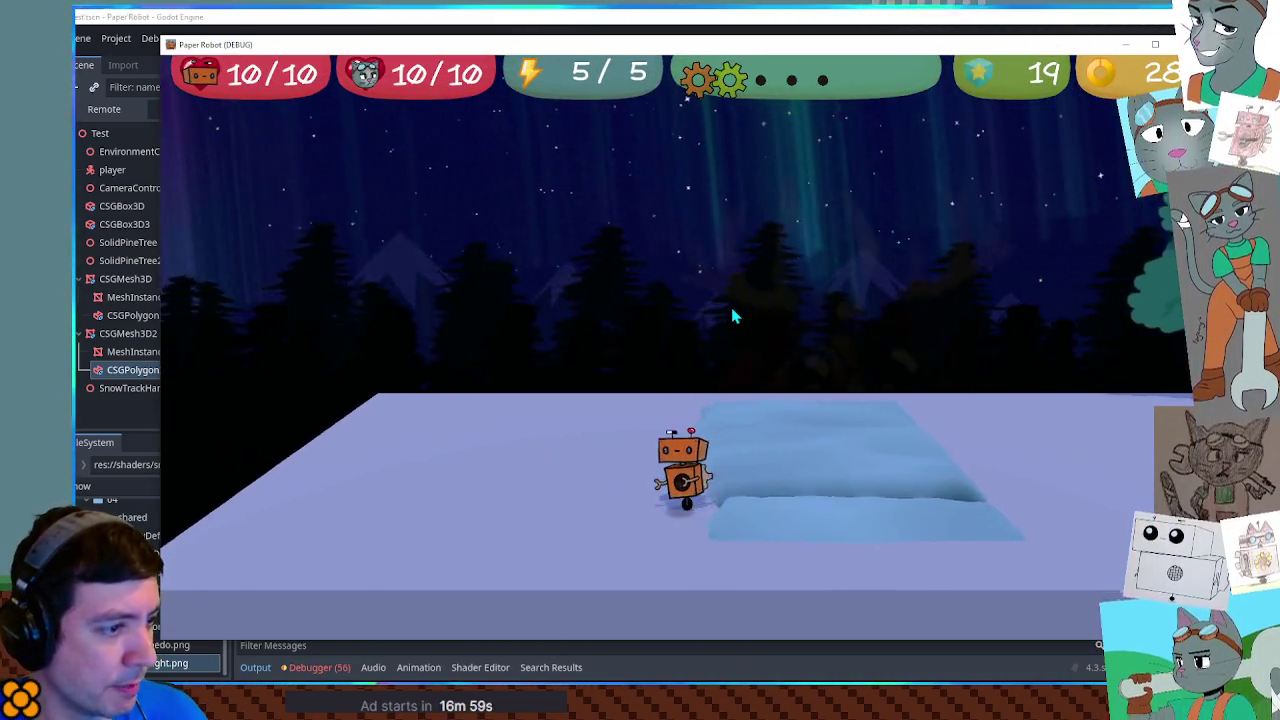
key("d")
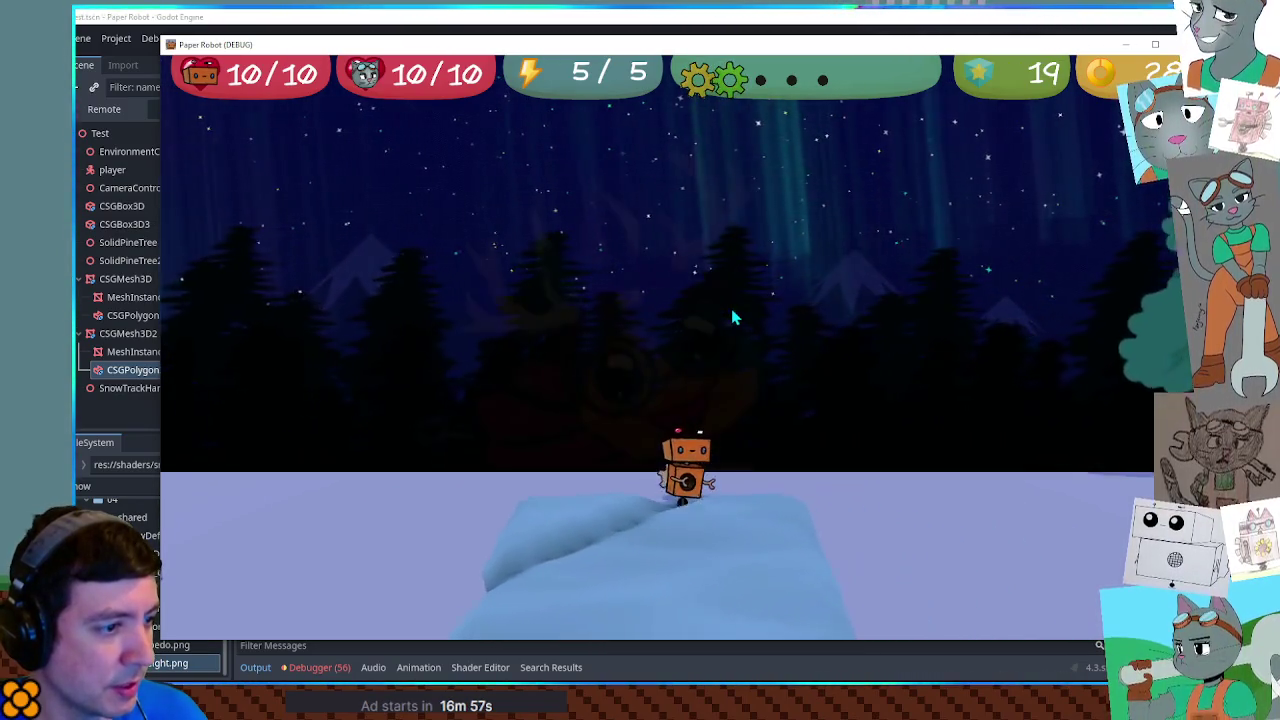
key("s")
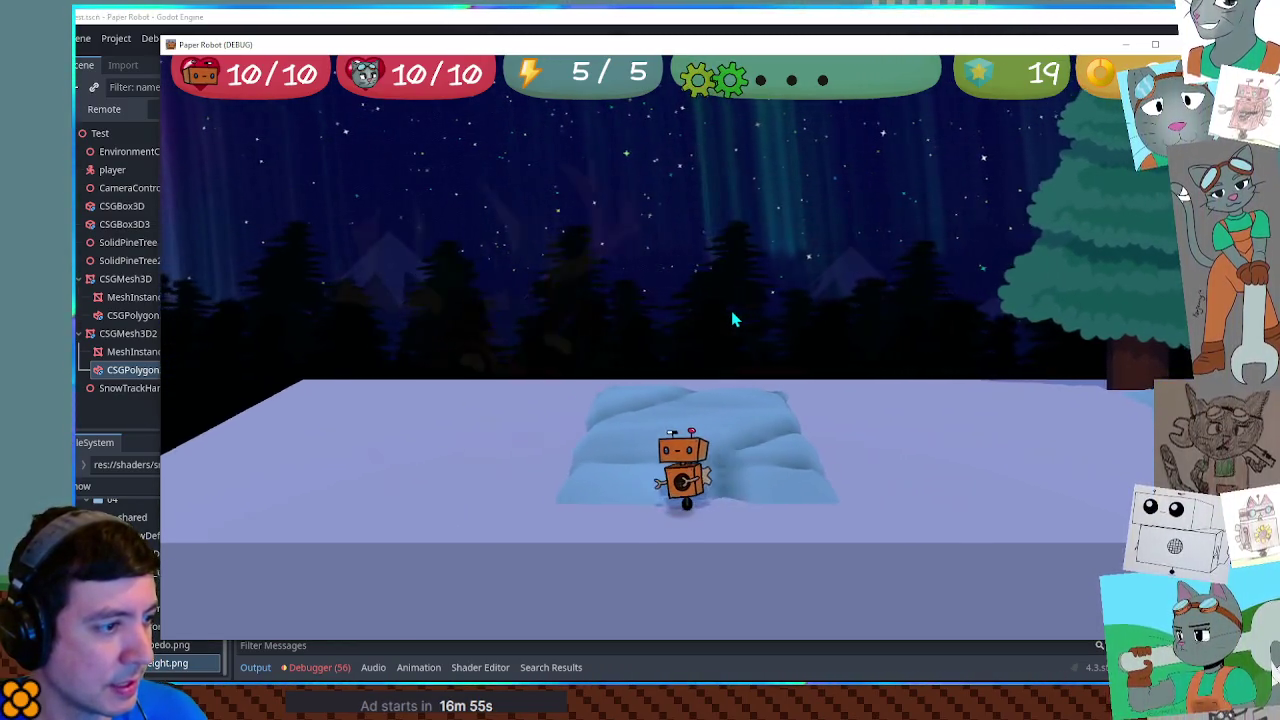
key("a")
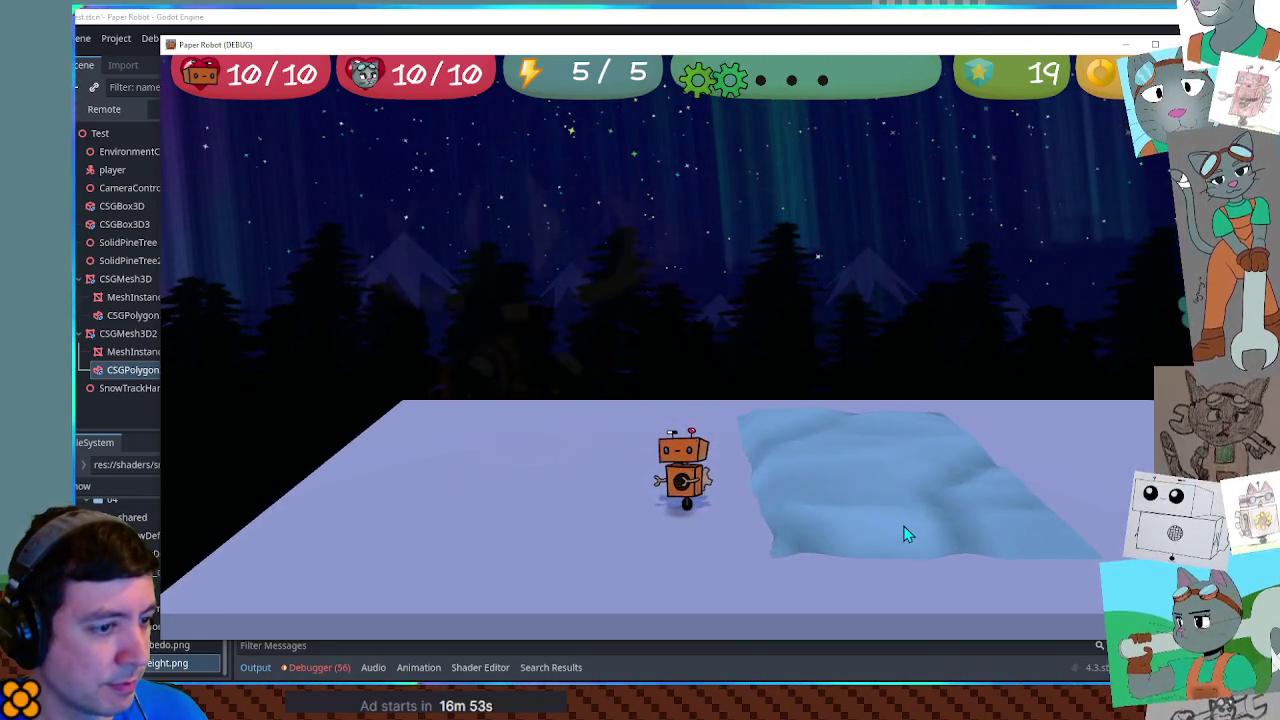
key("d")
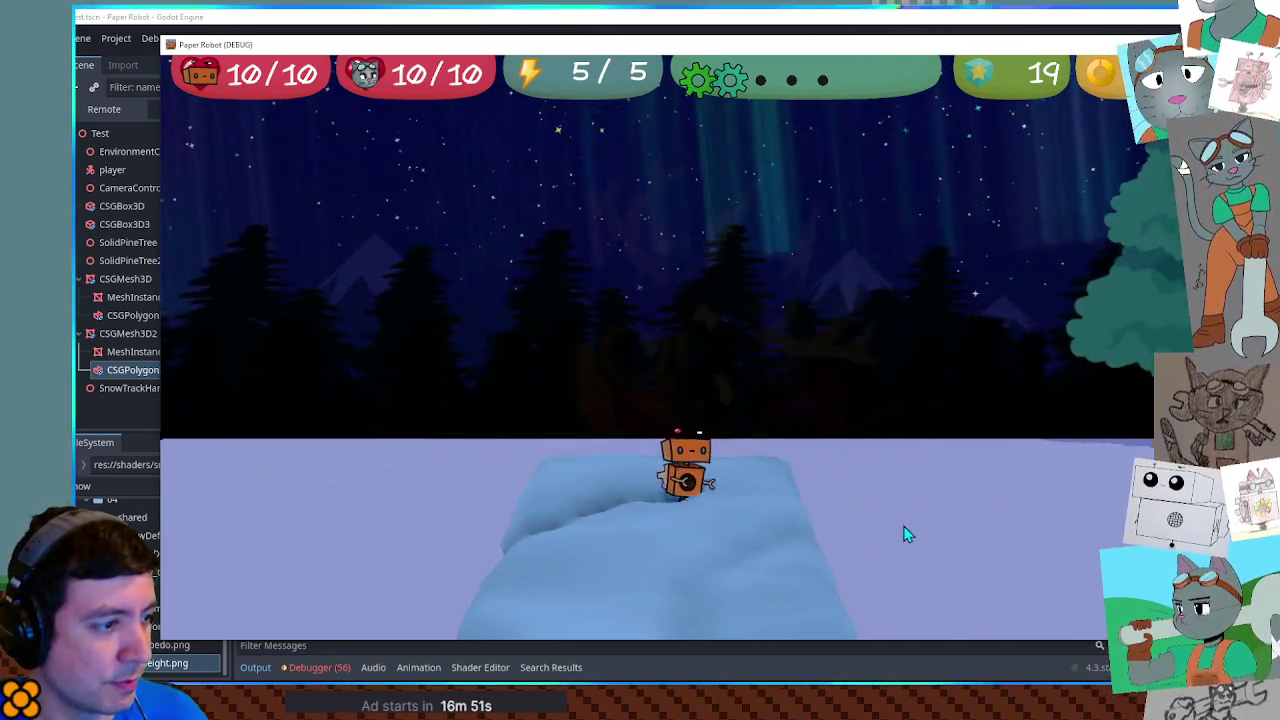
key("a")
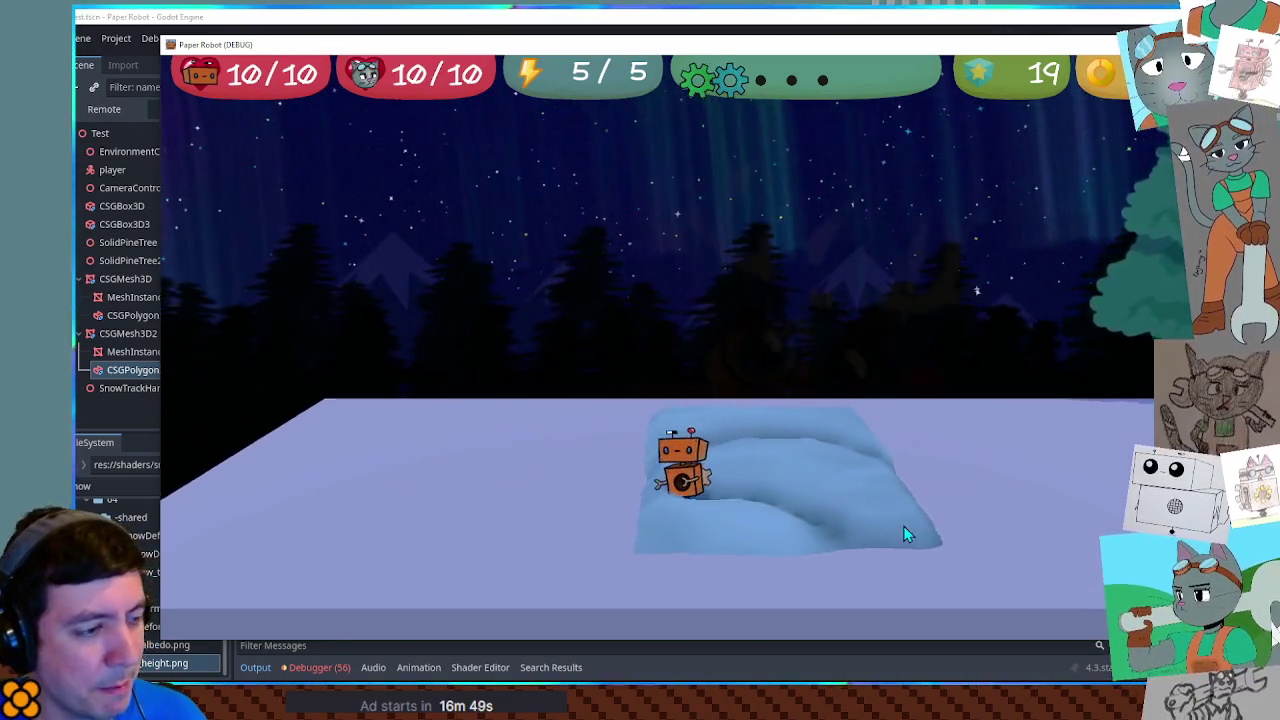
key("d")
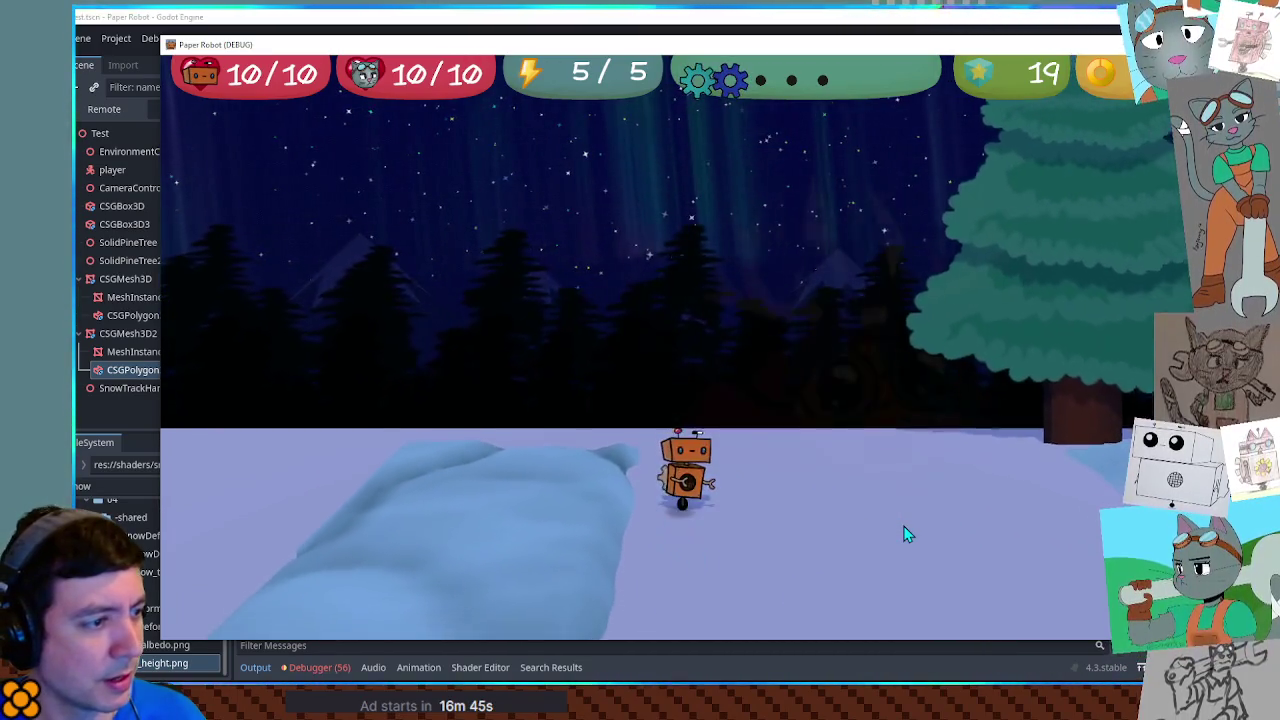
key("a")
key("a")
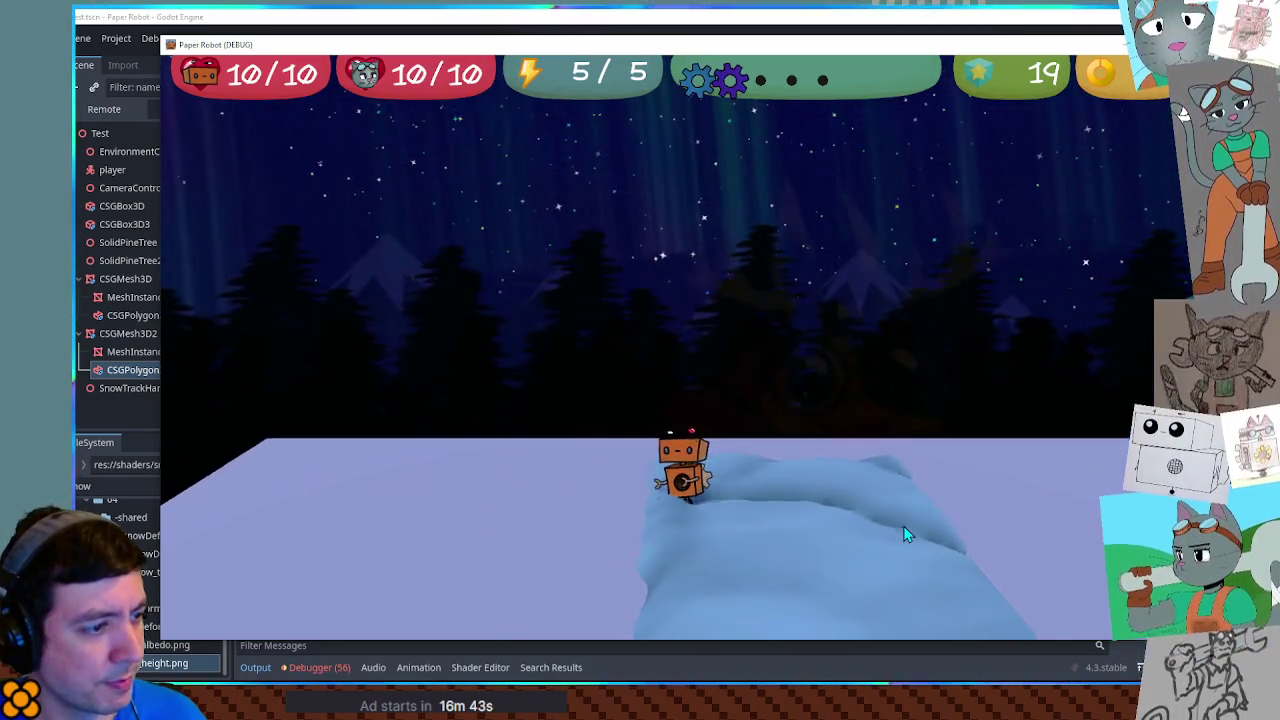
key("a")
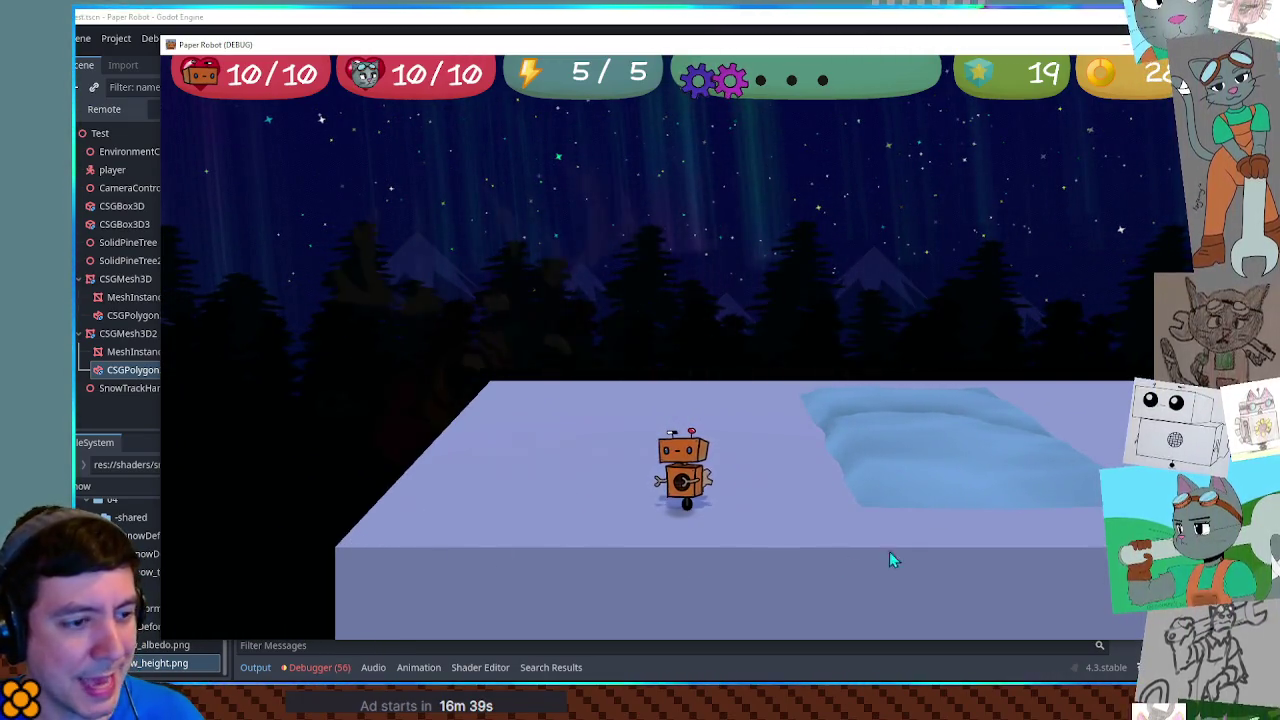
left_click(928, 22)
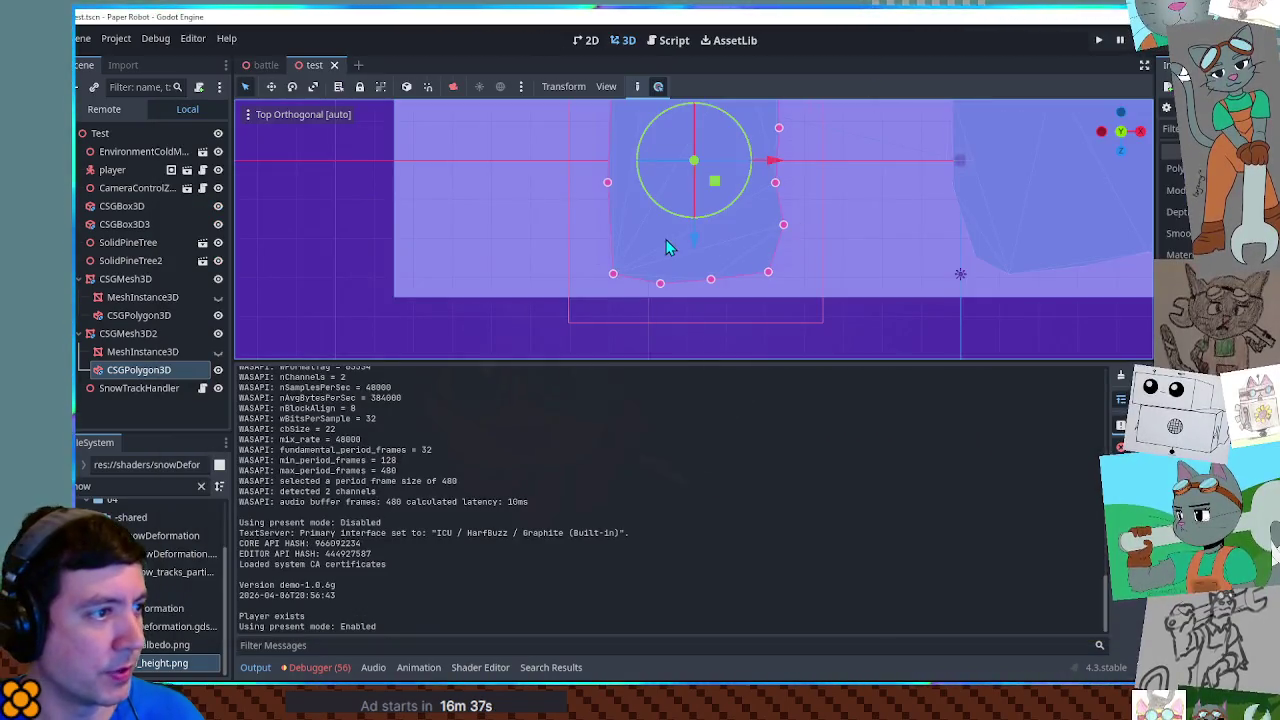
Step: Shift CSGMesh3D2 left, test-run the trail dents, then drag the patch back to its original position
left_click(137, 333)
left_click_drag(712, 183, 579, 205)
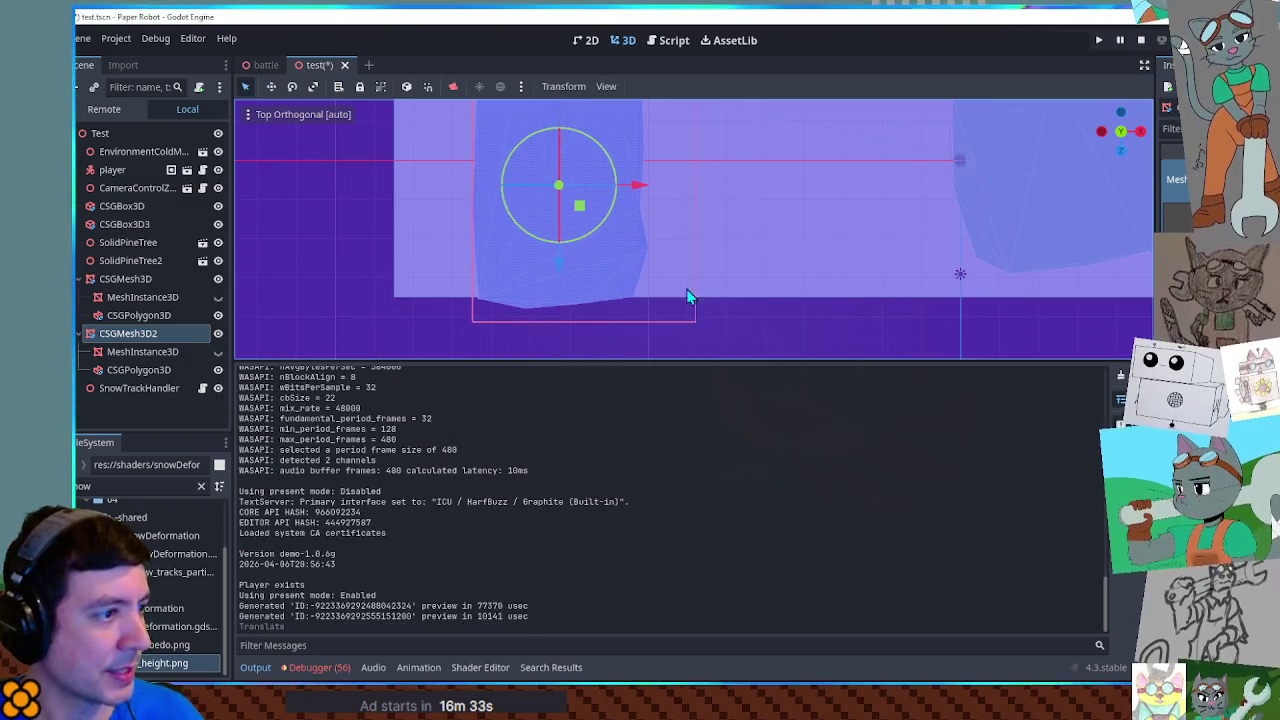
key("alt+Tab")
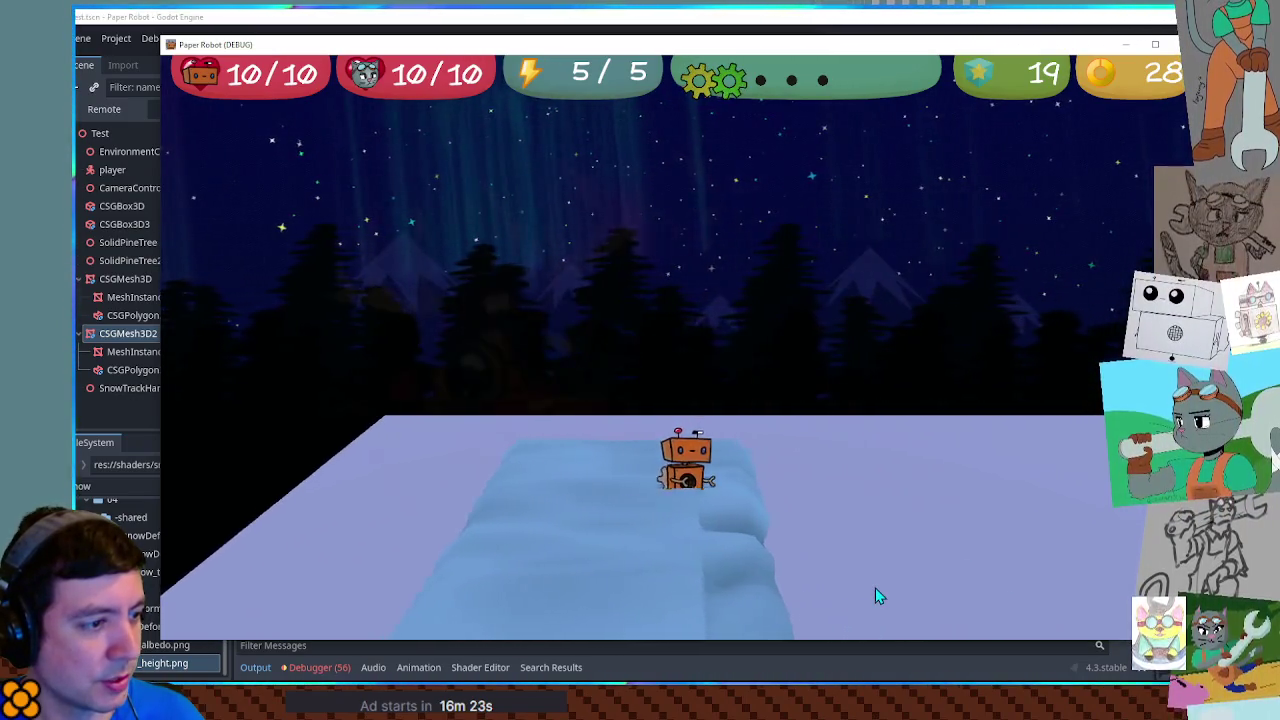
key("F5")
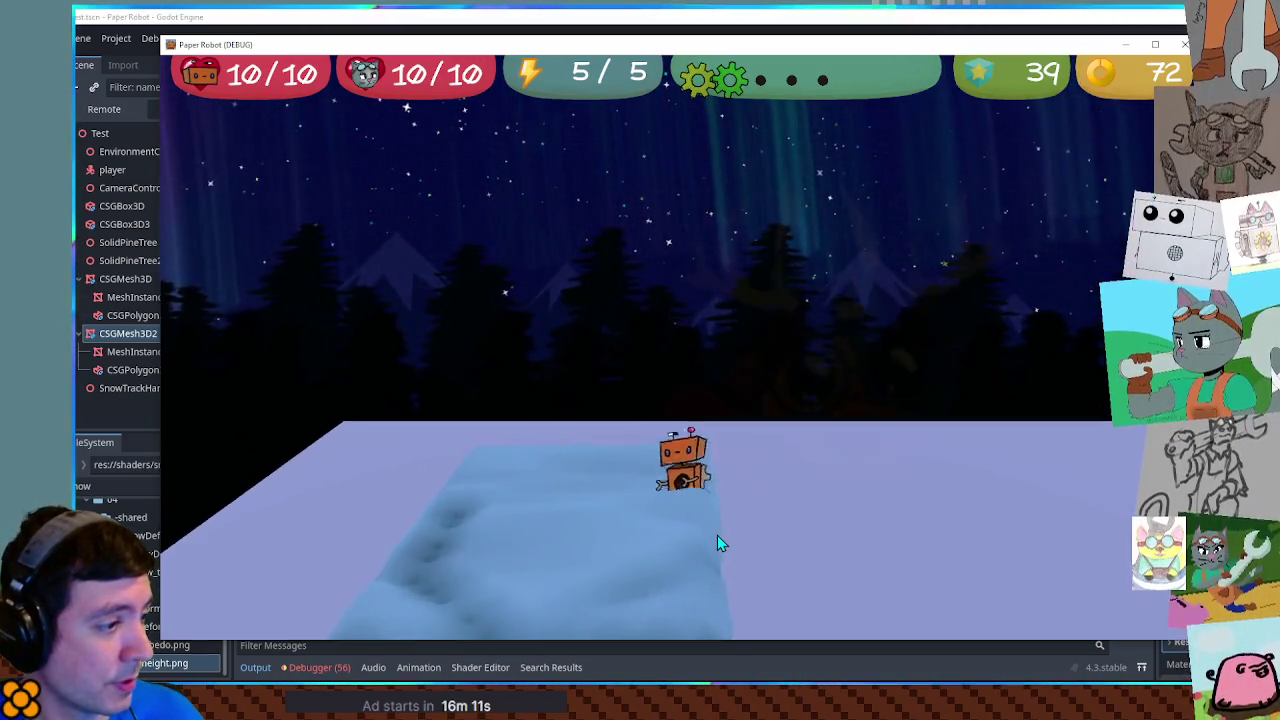
key("F8")
left_click_drag(525, 305, 660, 283)
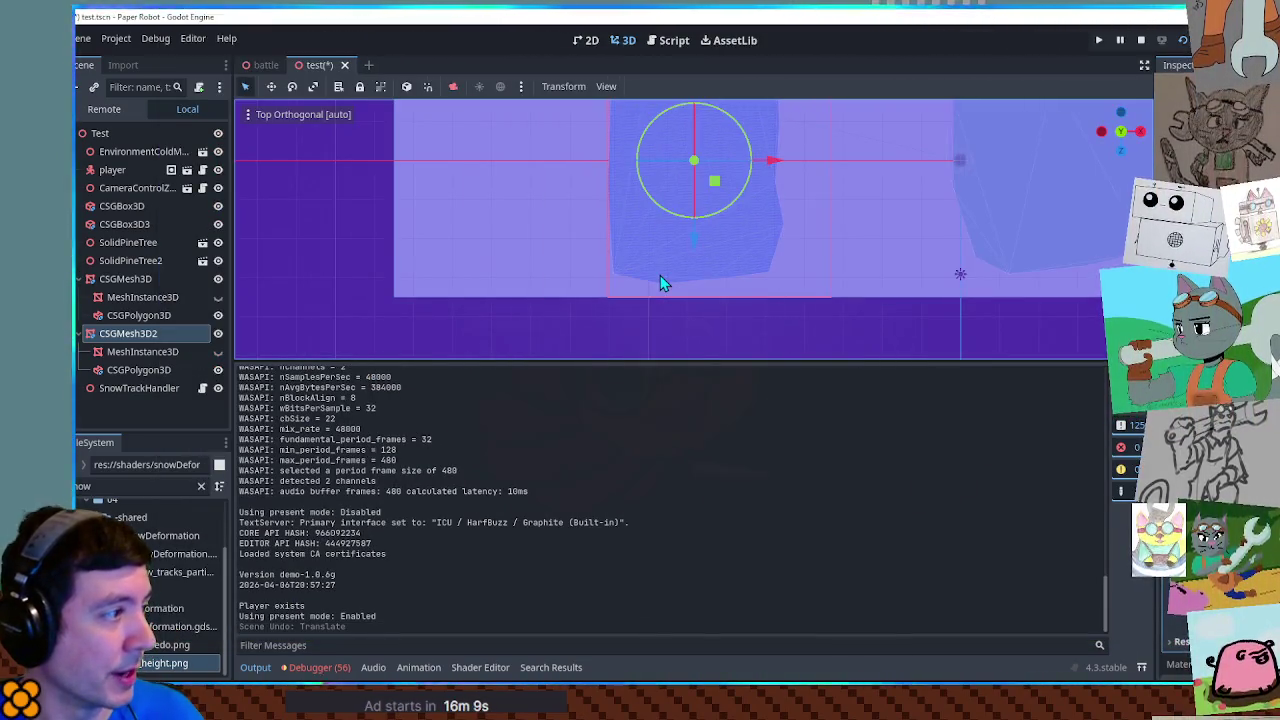
Step: Move the MeshInstance3D out of CSGMesh3D2 so it sits directly under the scene root
left_click(163, 356)
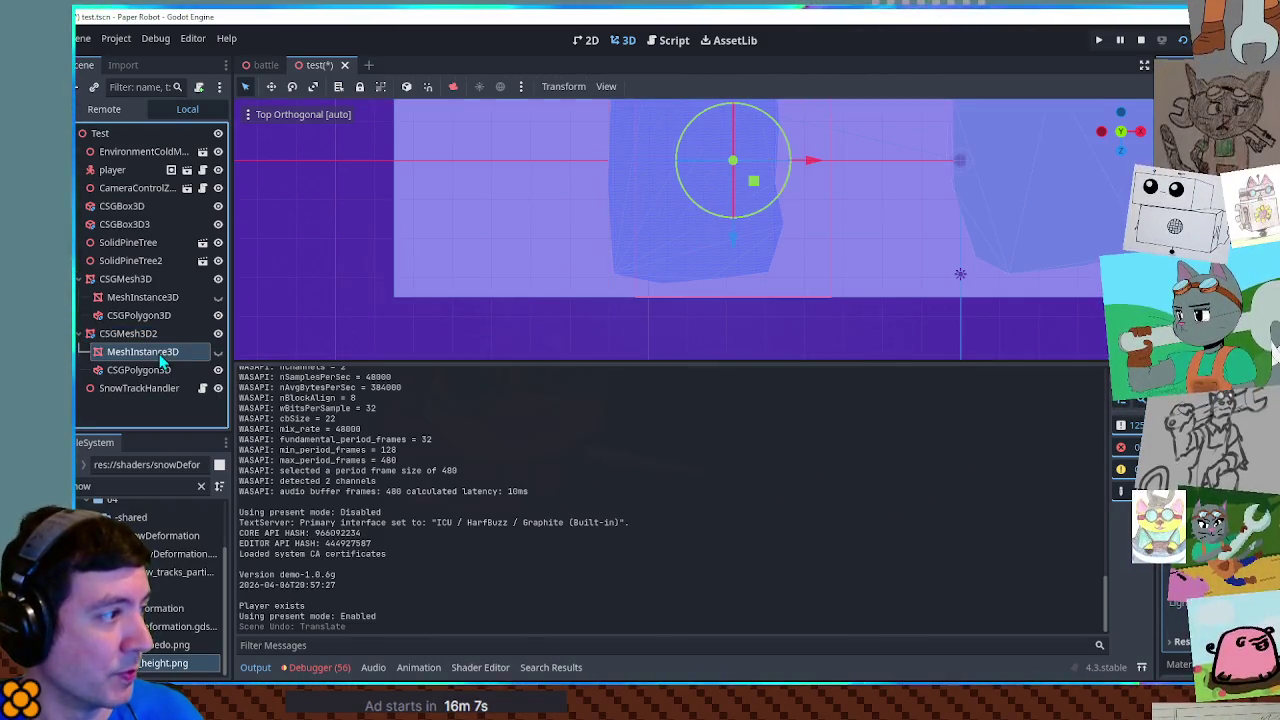
key("Up")
left_click(150, 352)
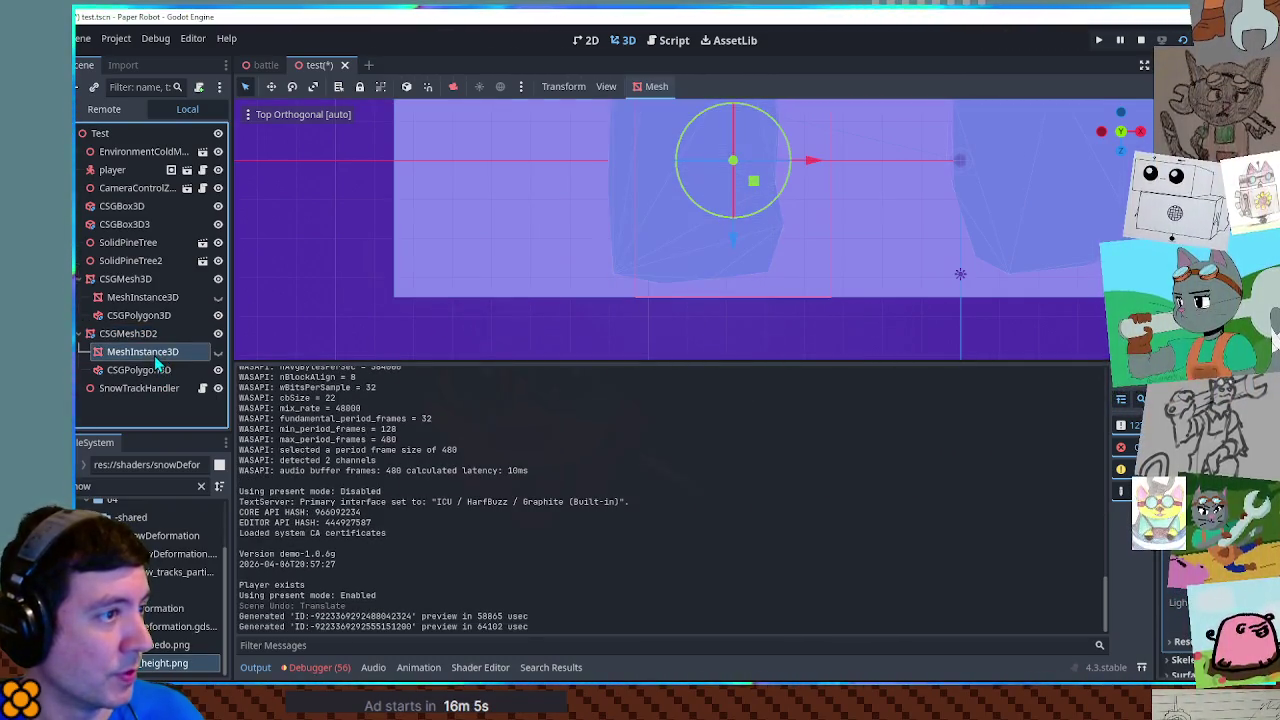
scroll(594, 250, "down", 2)
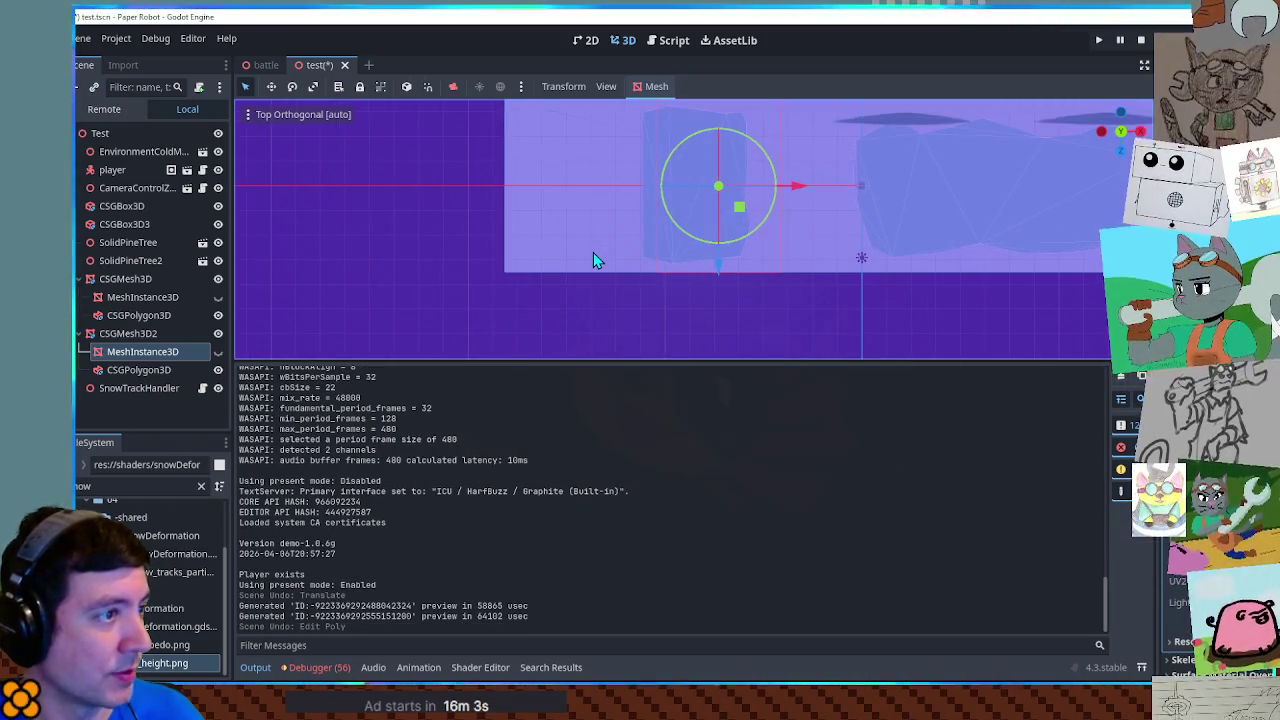
key("ctrl+shift+z")
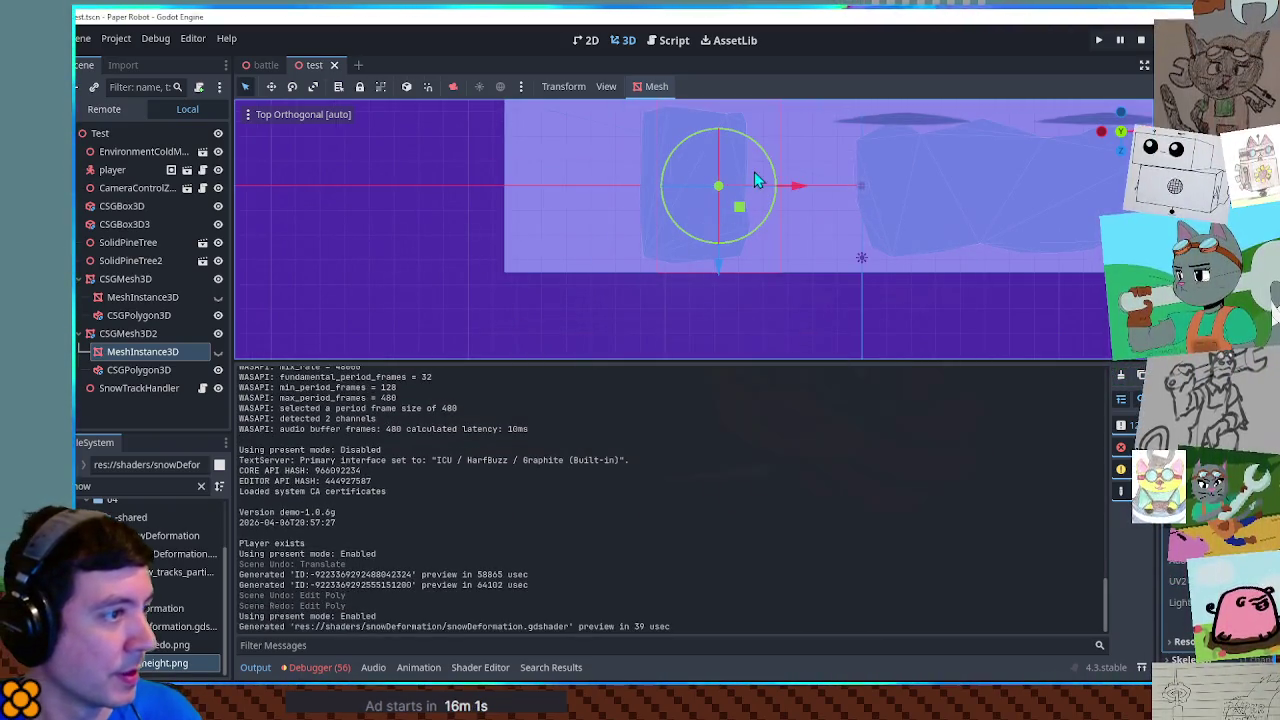
scroll(750, 180, "up", 5)
left_click(140, 370)
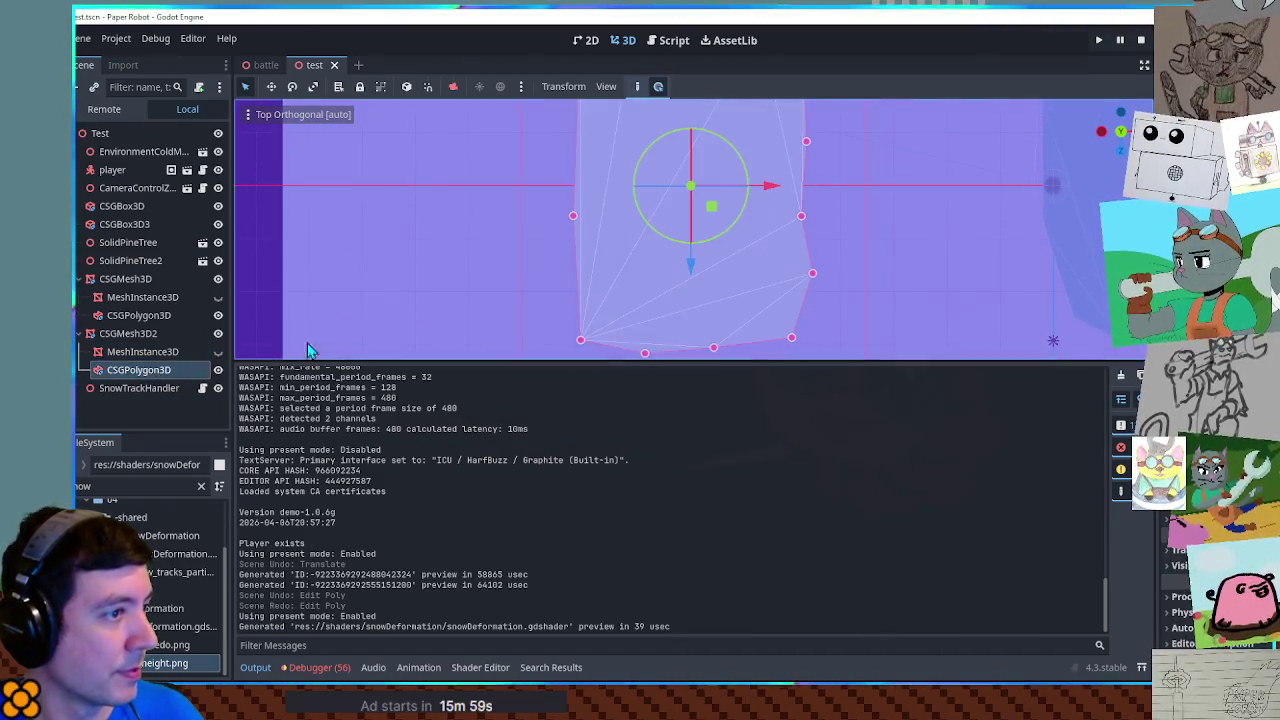
left_click(158, 335)
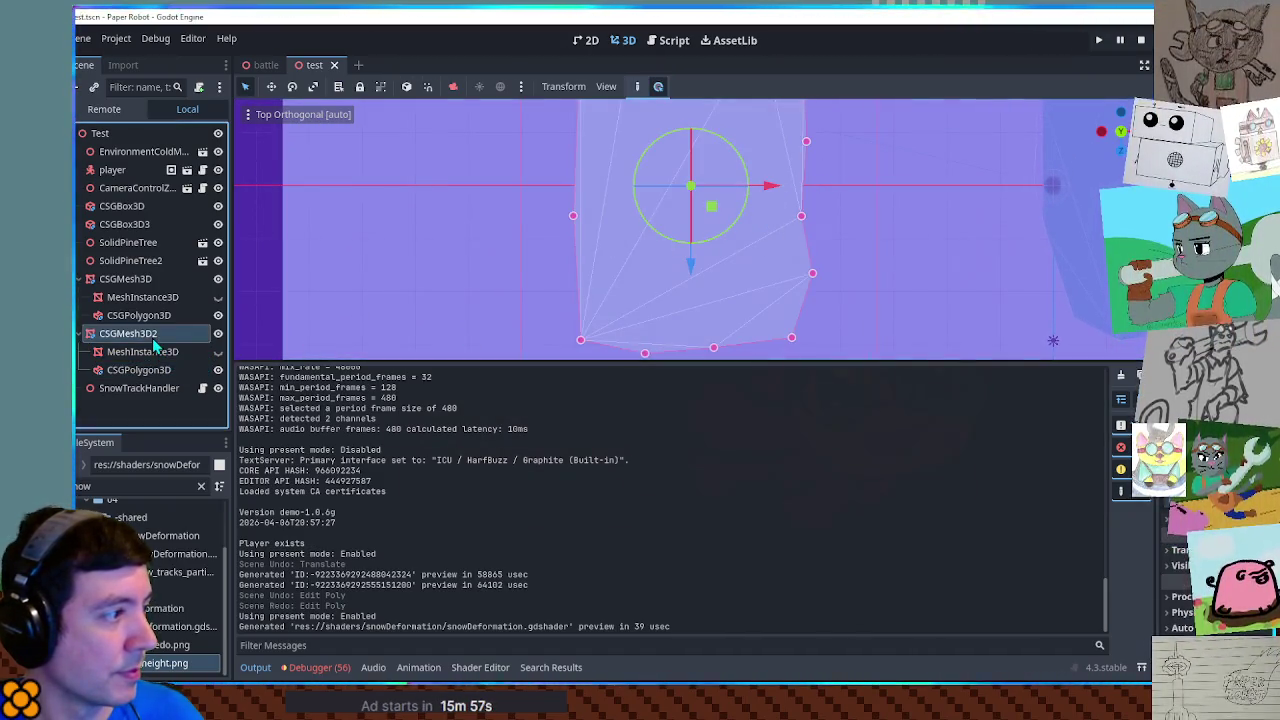
left_click(163, 353)
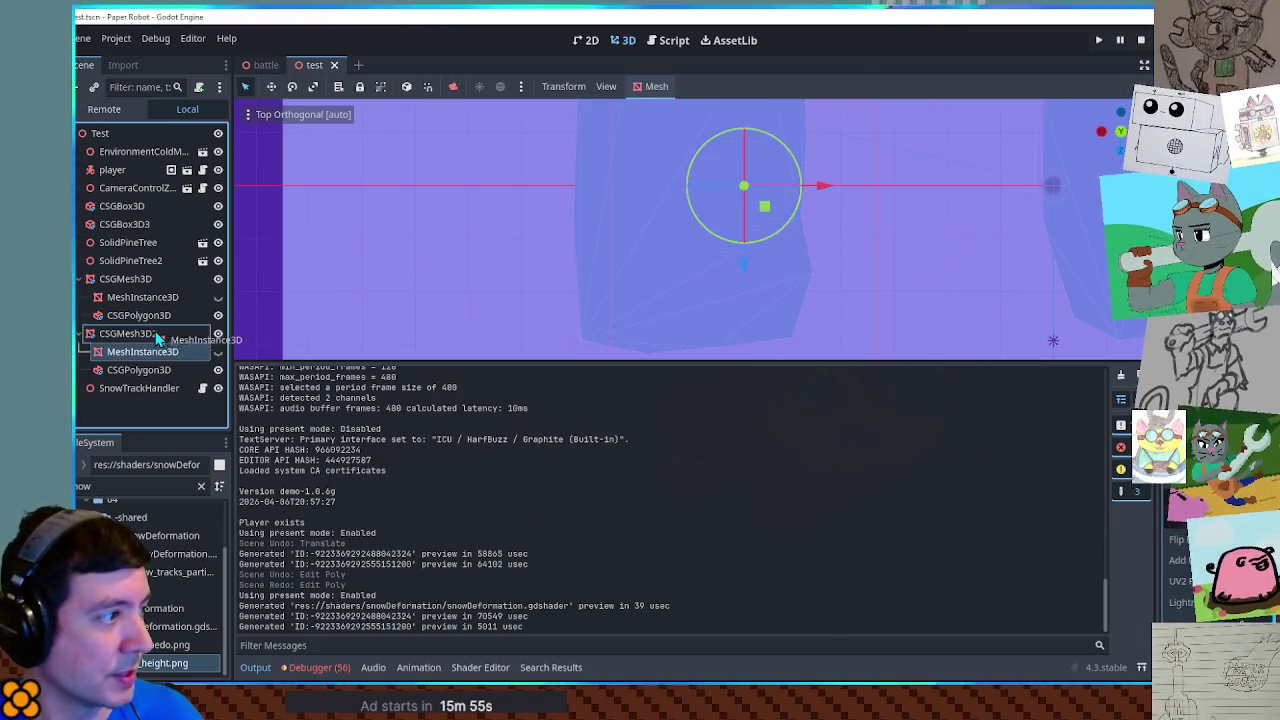
left_click_drag(155, 326, 155, 328)
Step: Shift the CSGMesh3D2 snow patch left along X and run the scene
left_click(148, 353)
left_click_drag(772, 187, 665, 191)
key("F6")
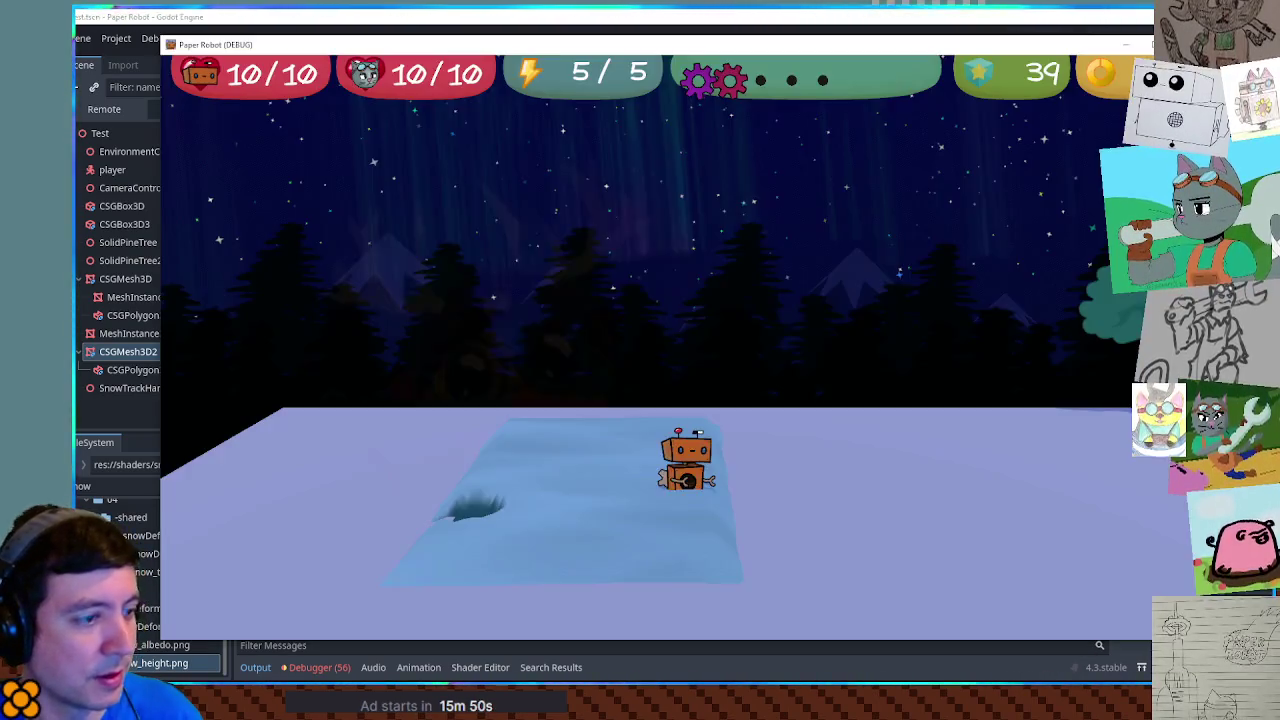
Step: Restart the game and walk the robot forward, left and right across the snow patches
key("F8")
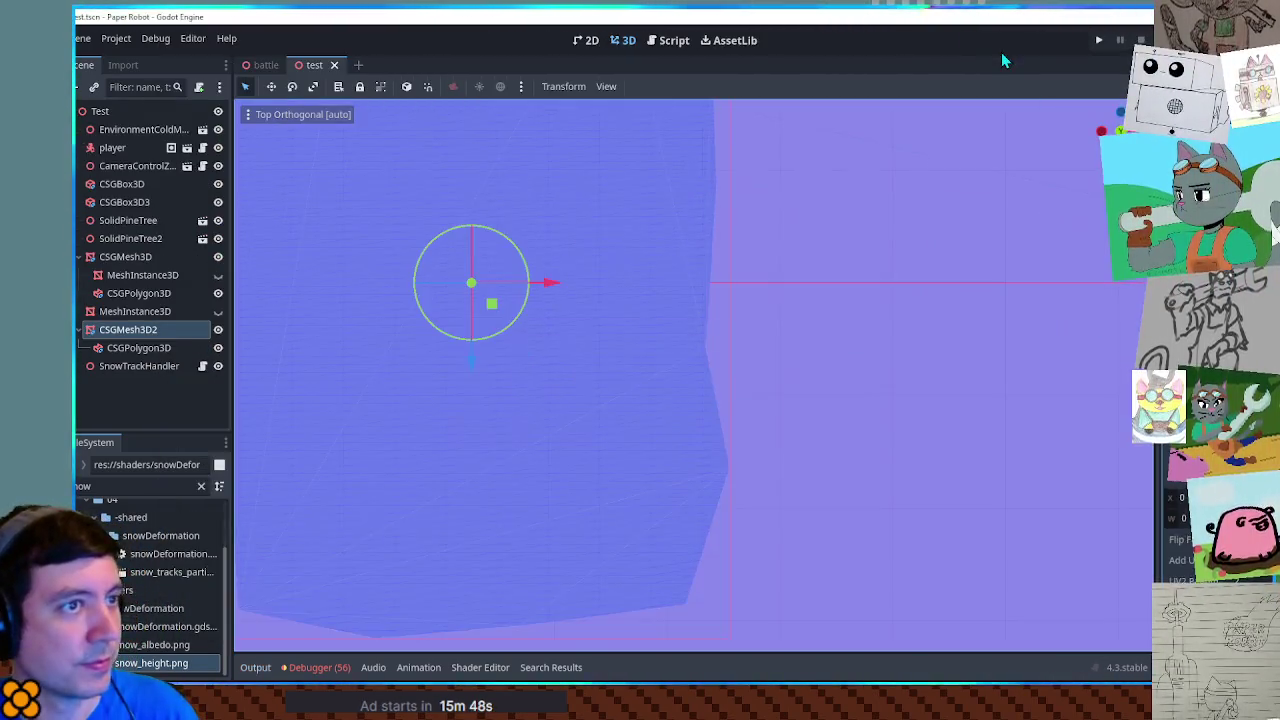
left_click(1001, 52)
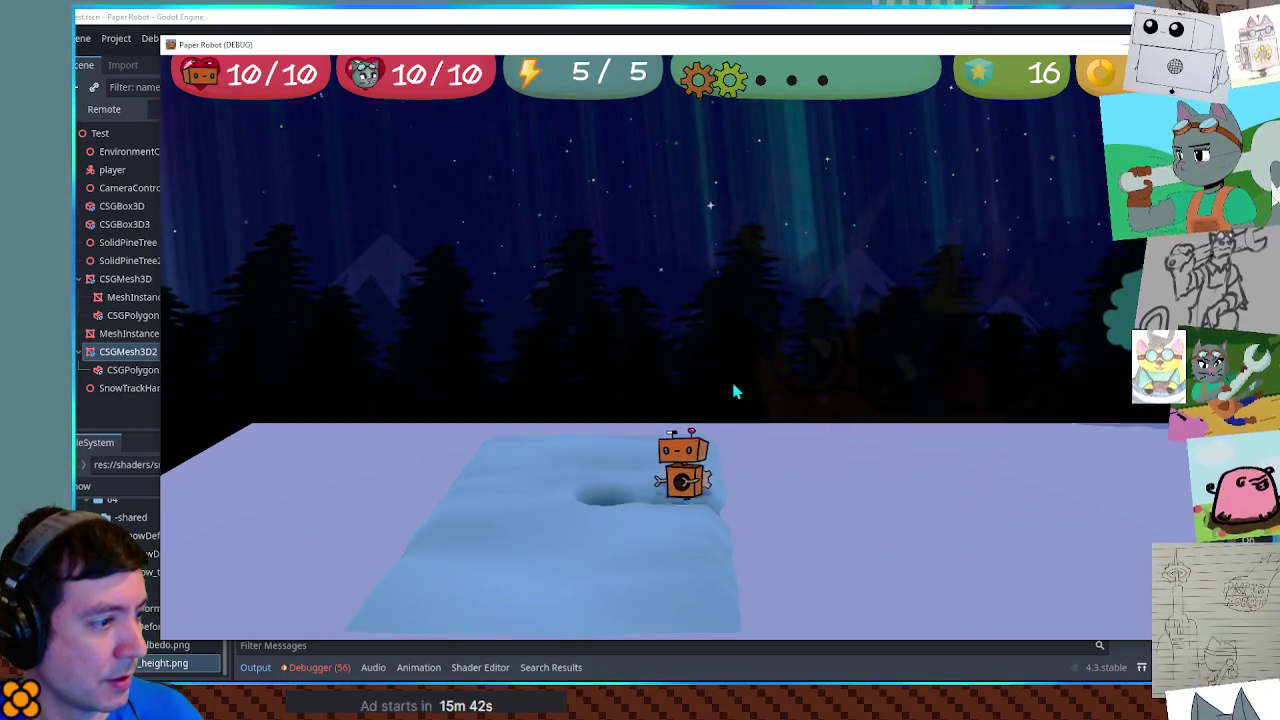
key("w")
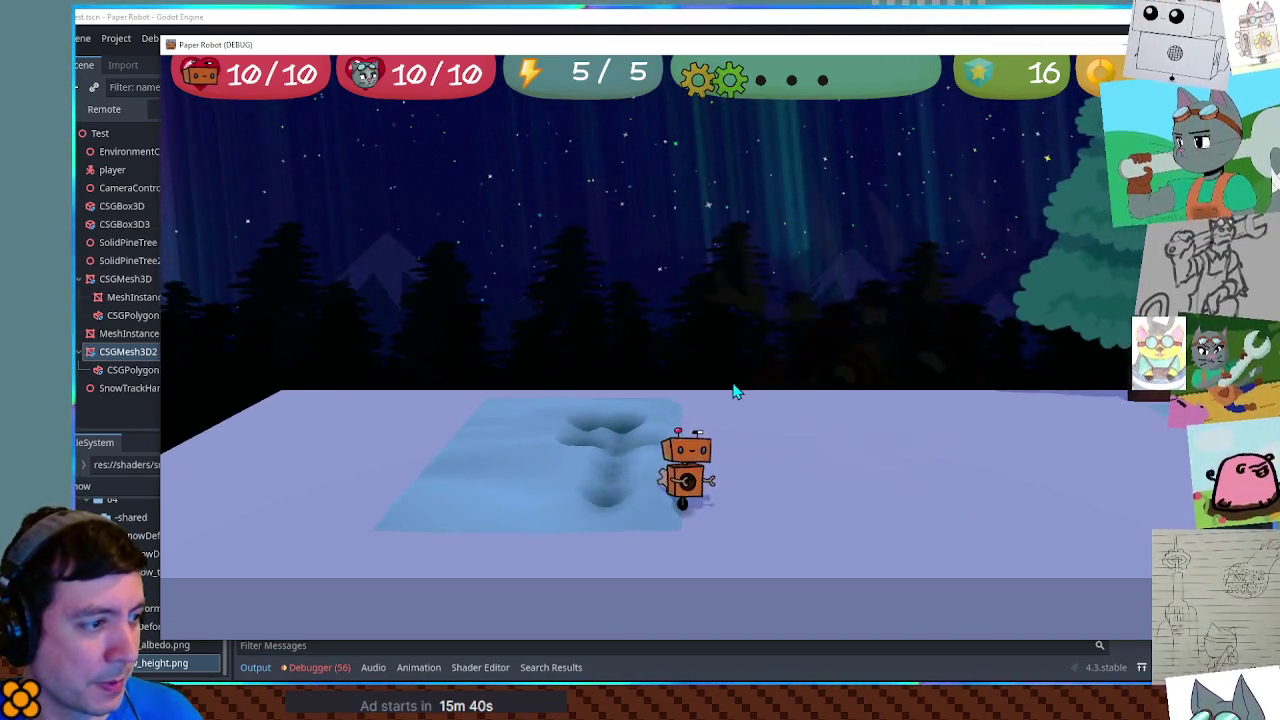
key("w")
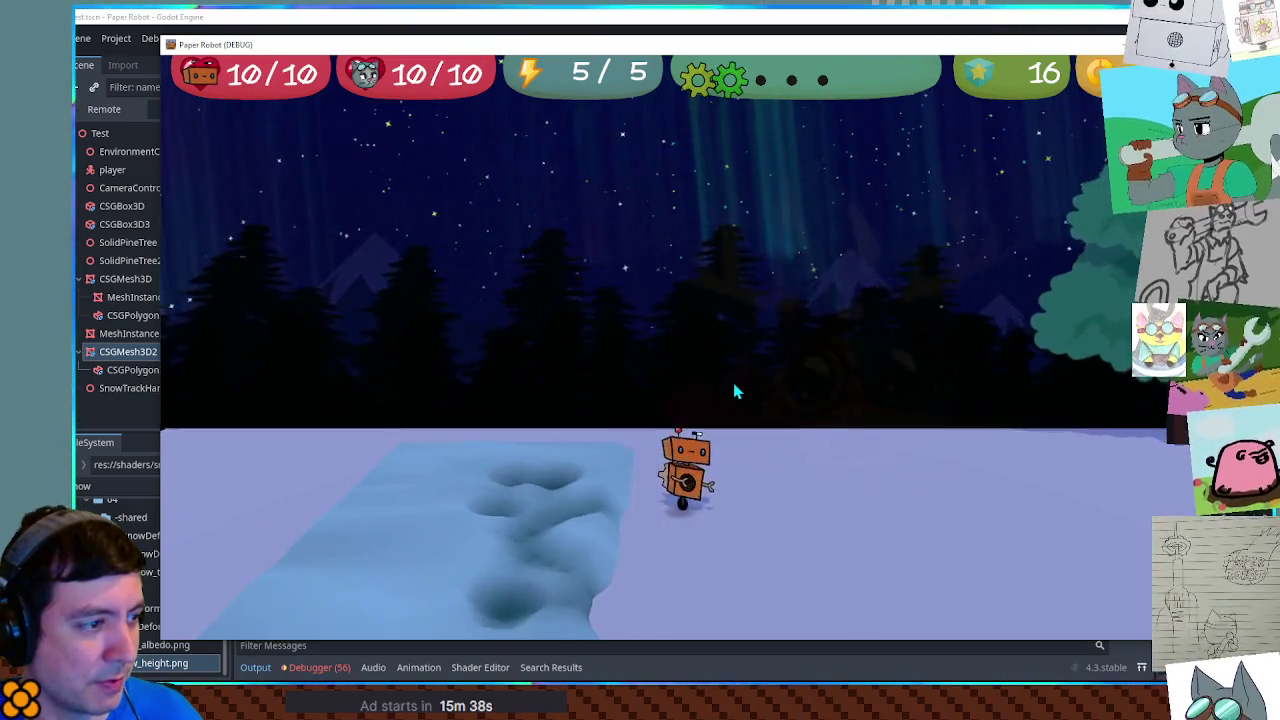
key("d")
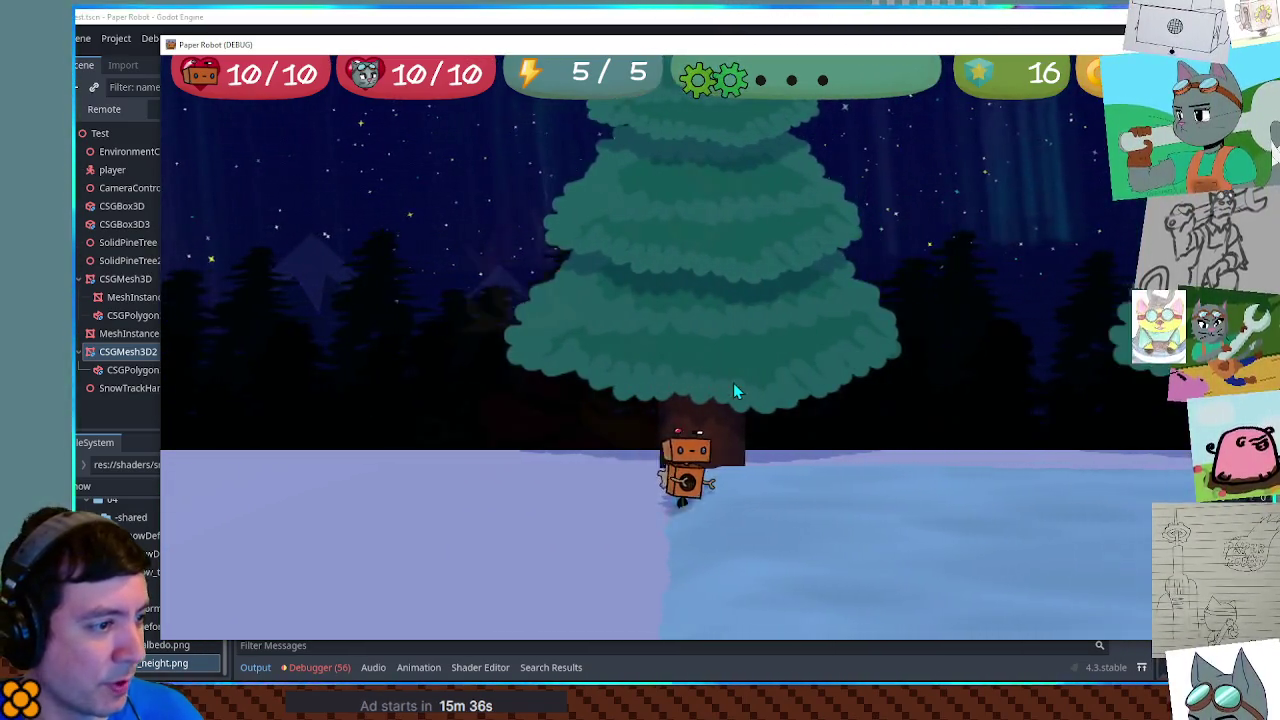
key("a")
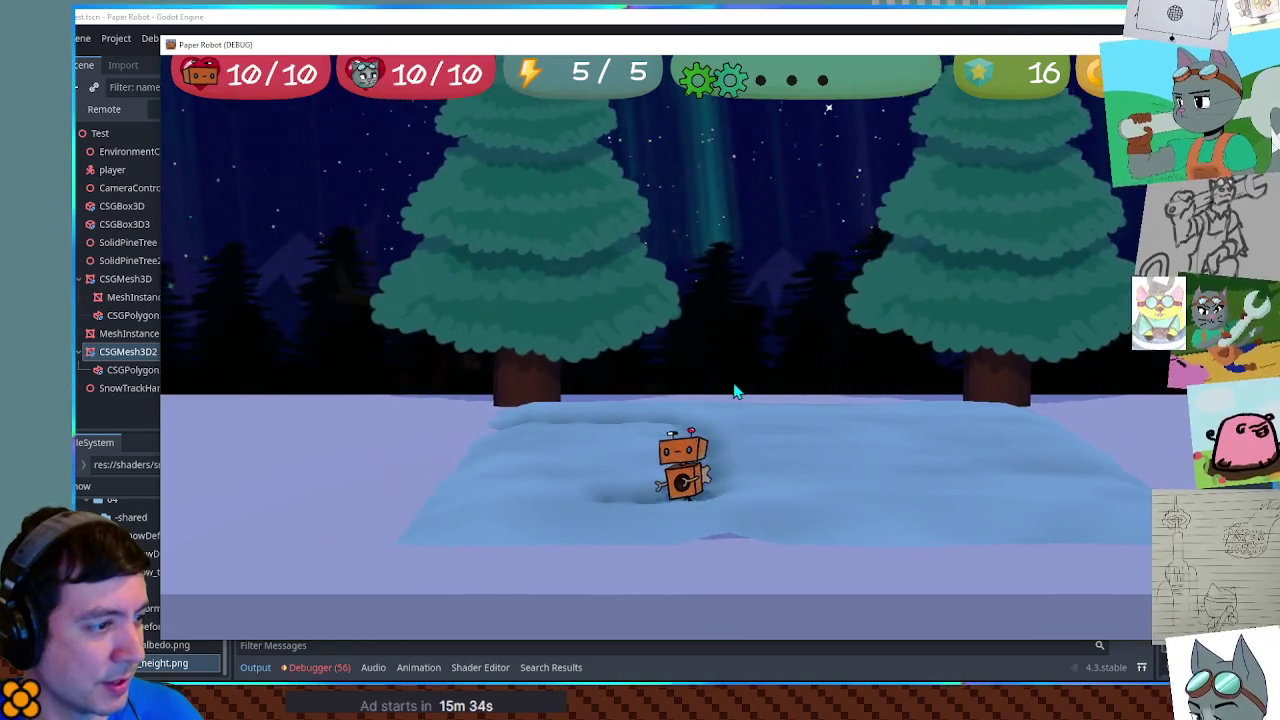
key("w")
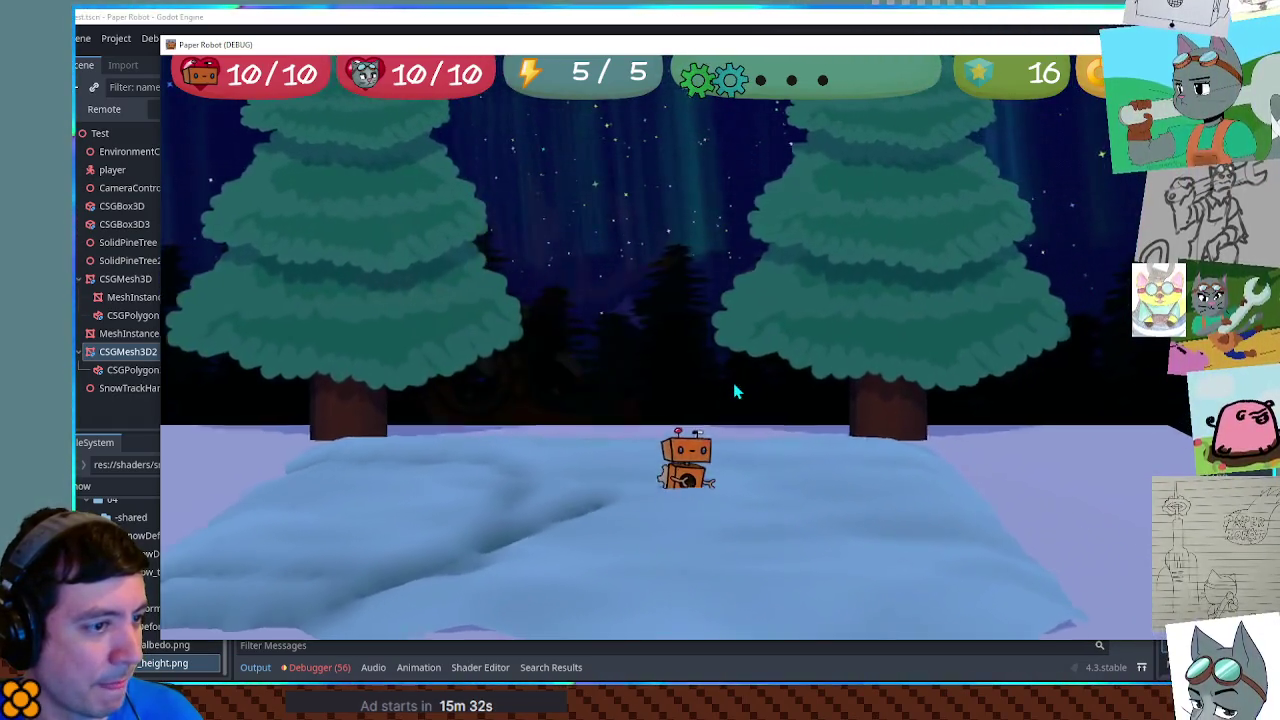
key("d")
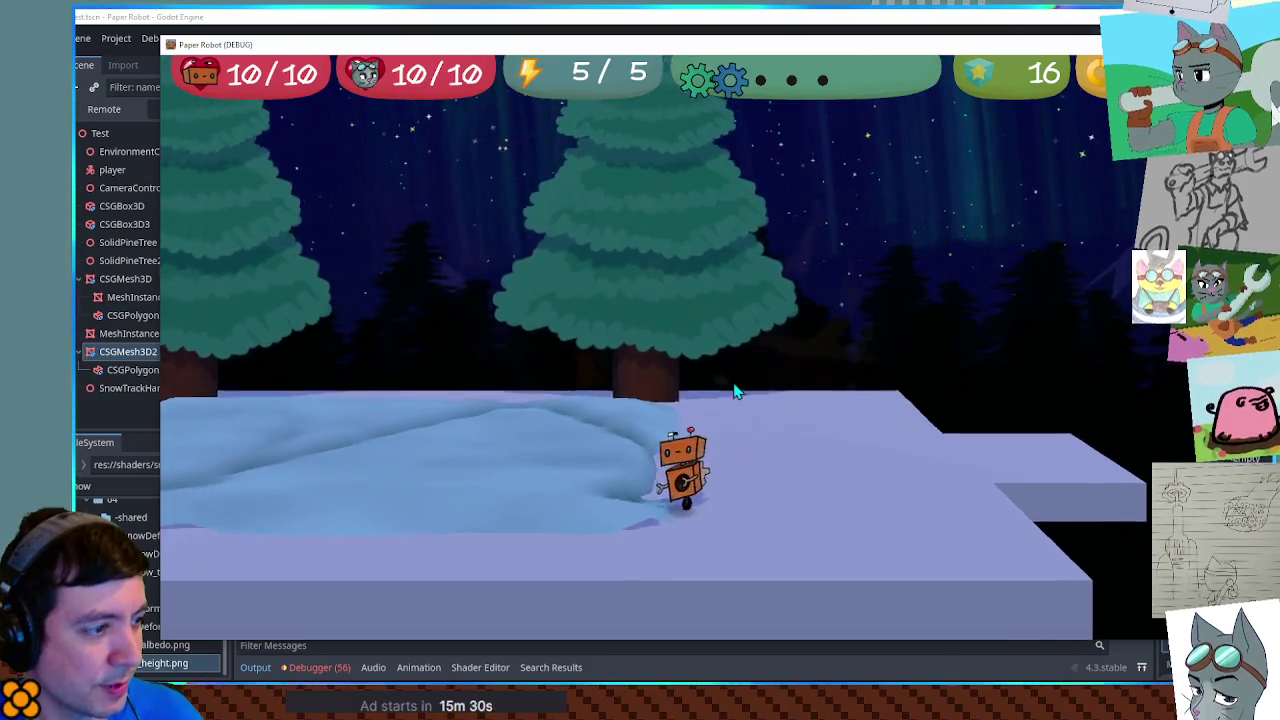
key("a")
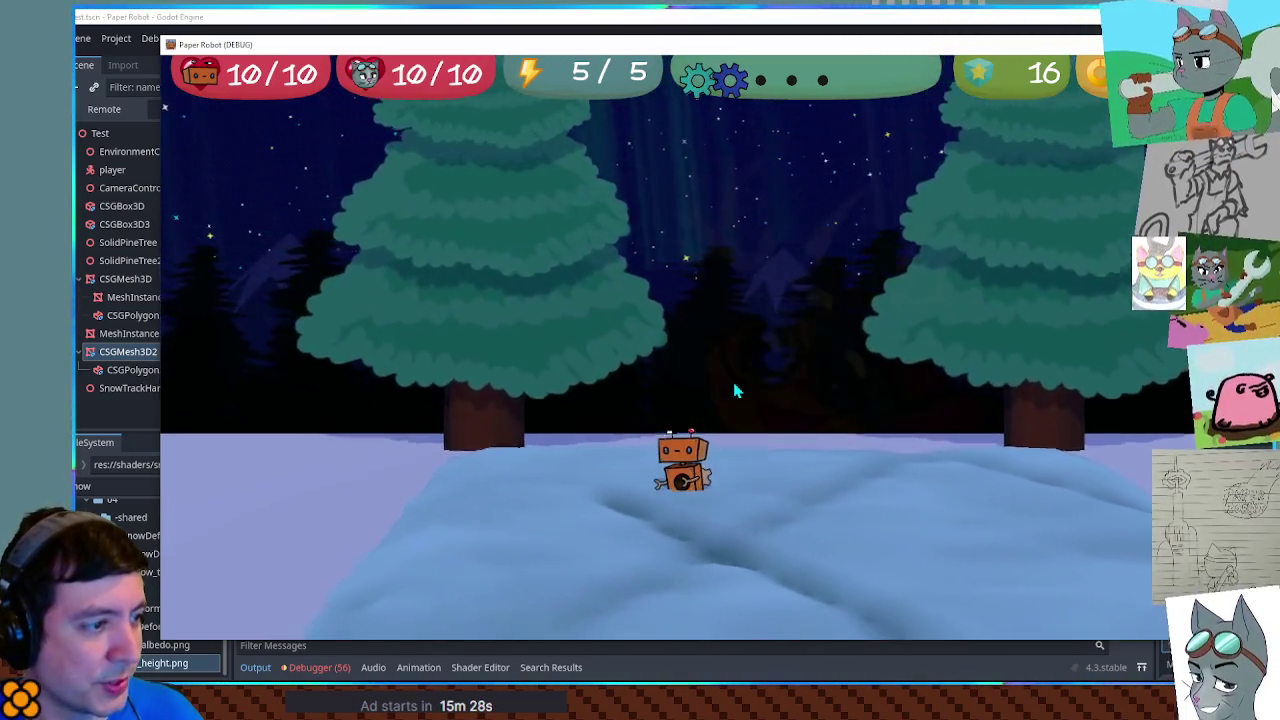
key("s")
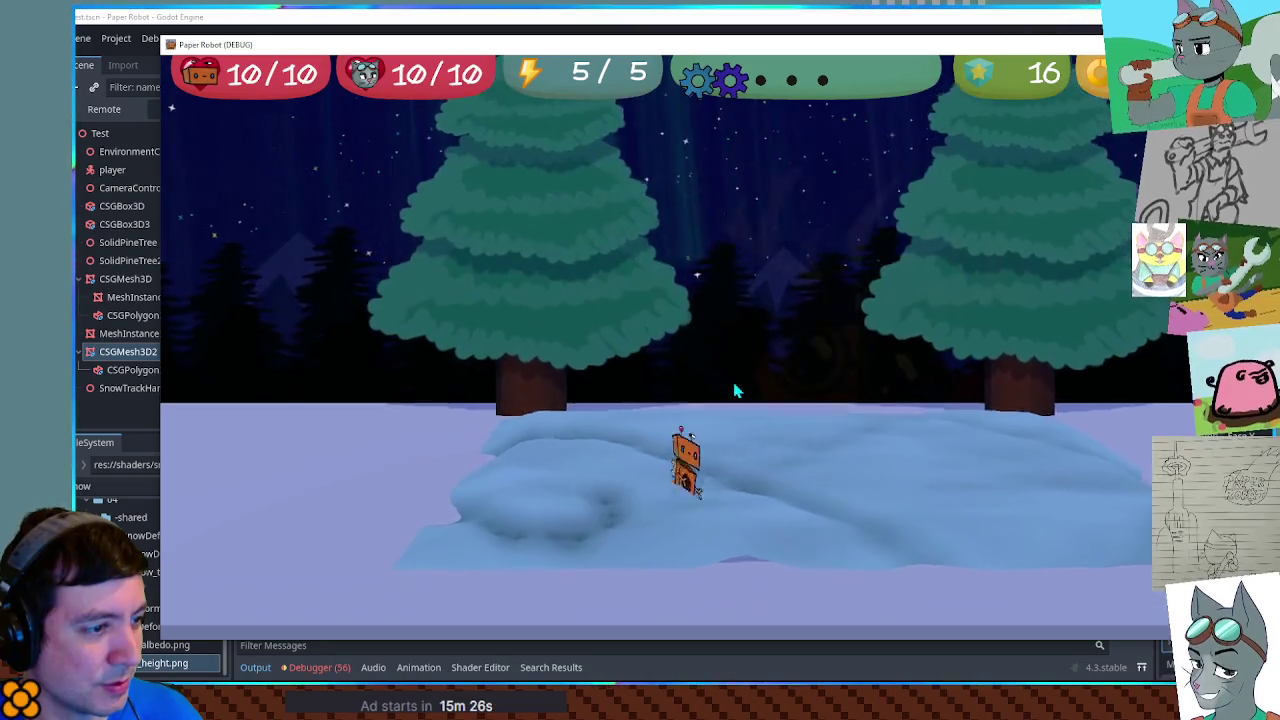
key("d")
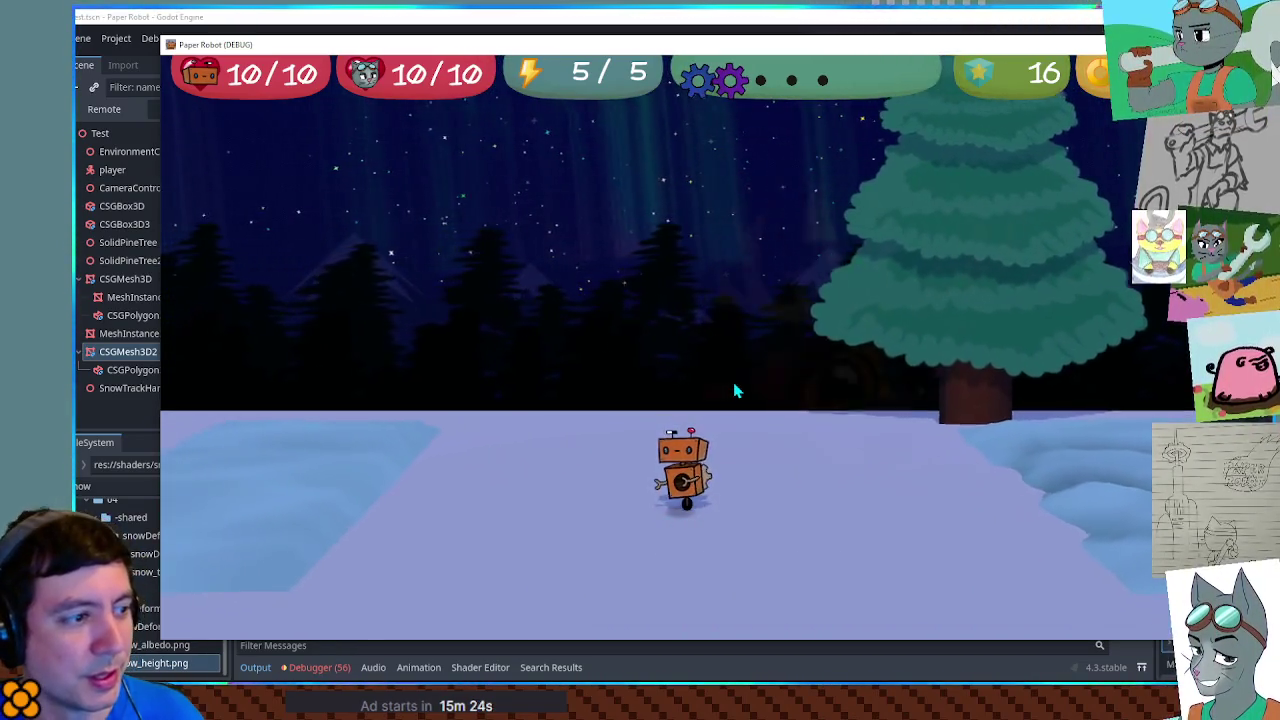
key("a")
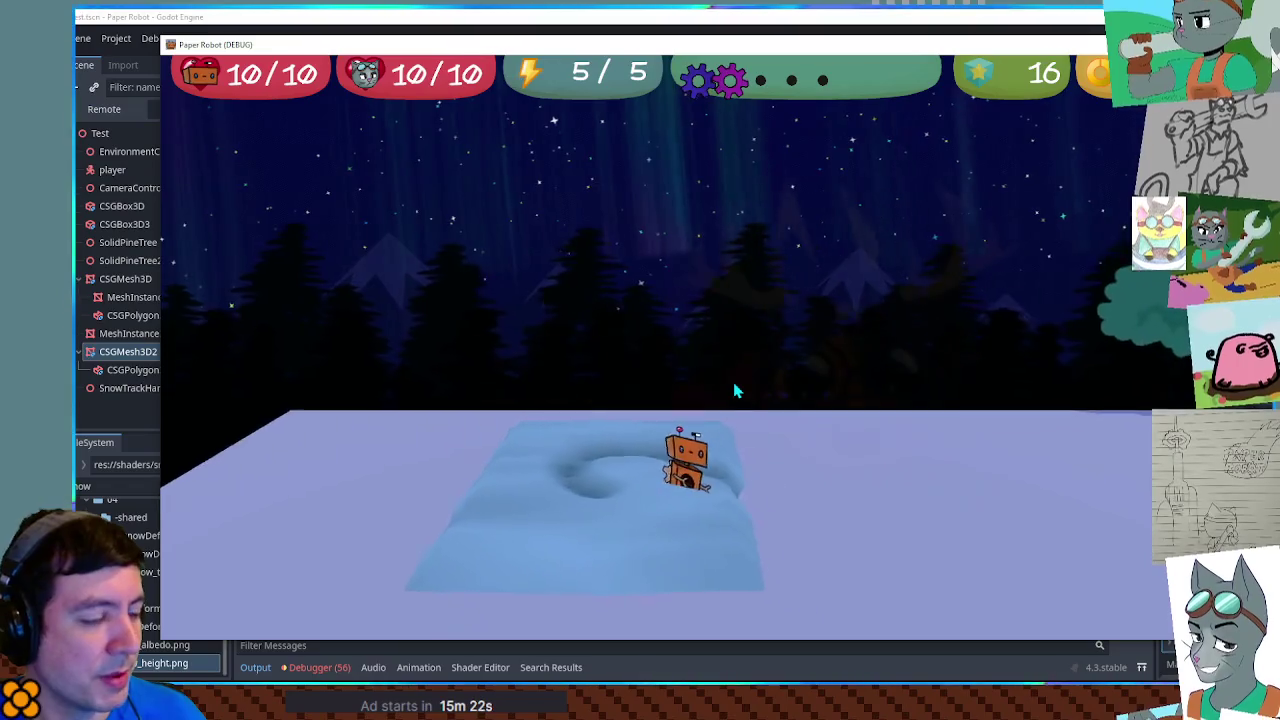
Step: Carve a looping trail through the raised snow, then stop the game
key("d")
key("w")
key("a")
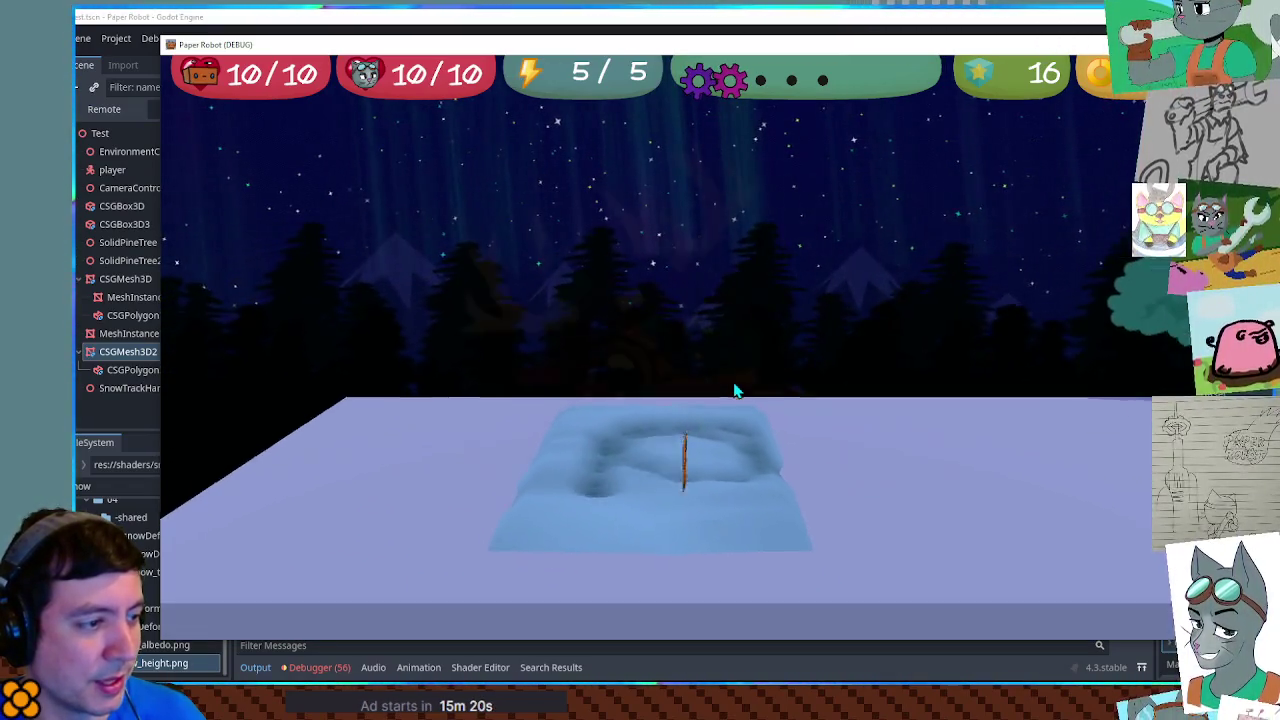
key("s")
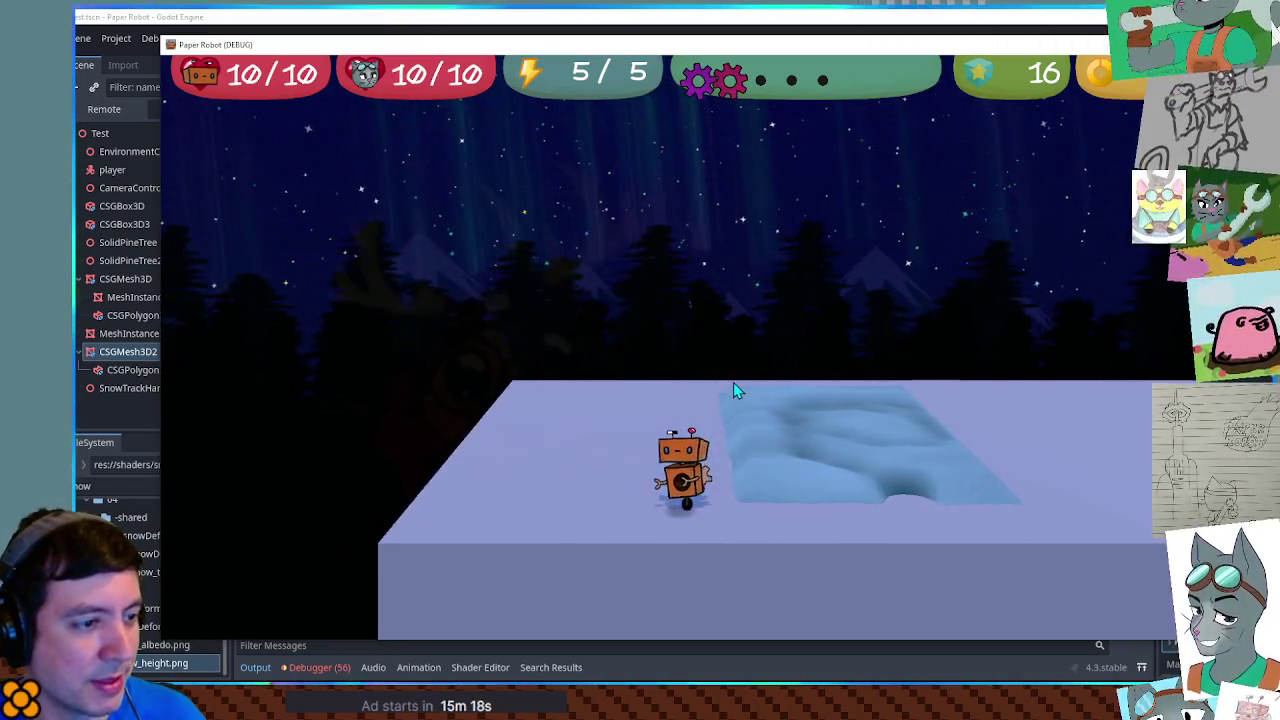
key("d")
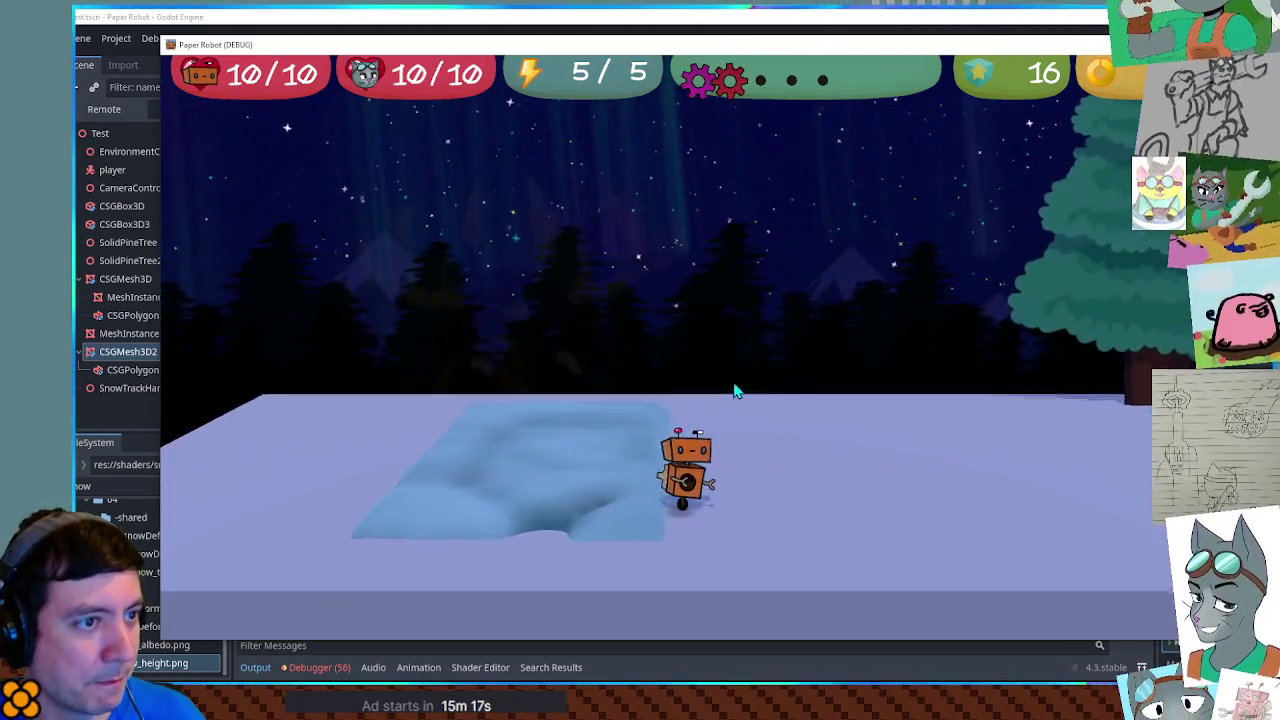
key("d")
key("w")
key("a")
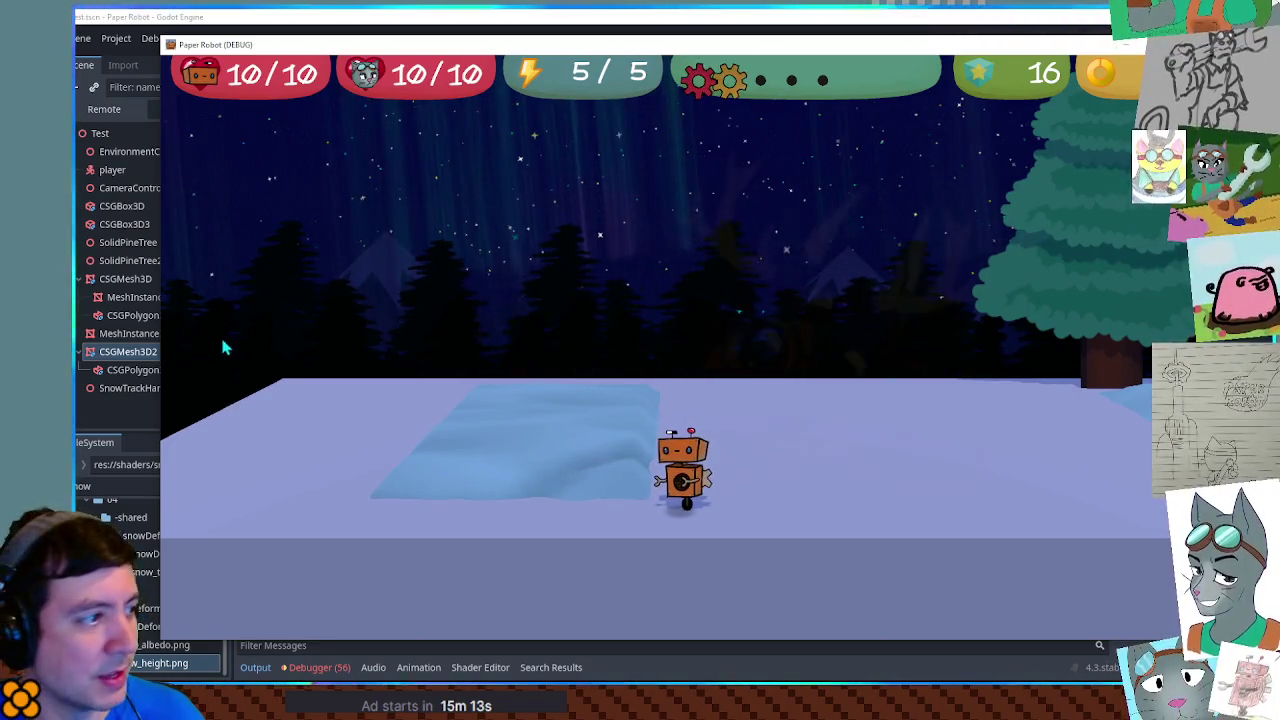
key("a")
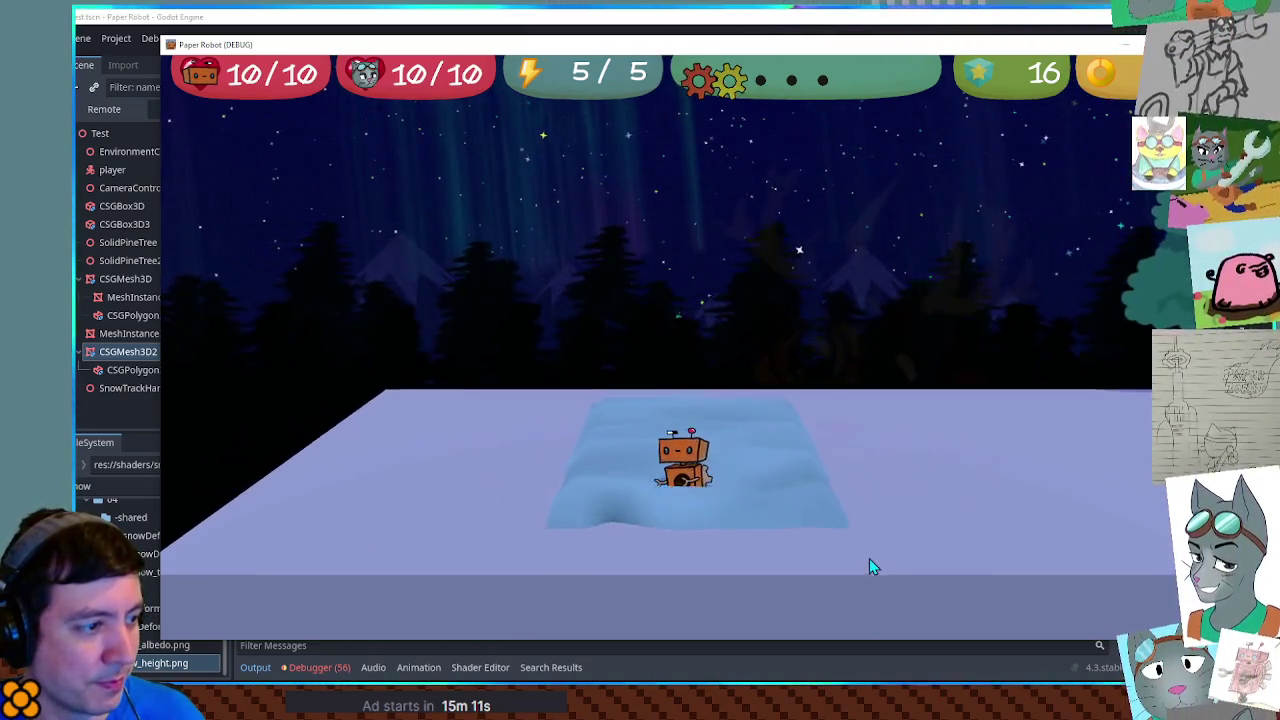
key("F8")
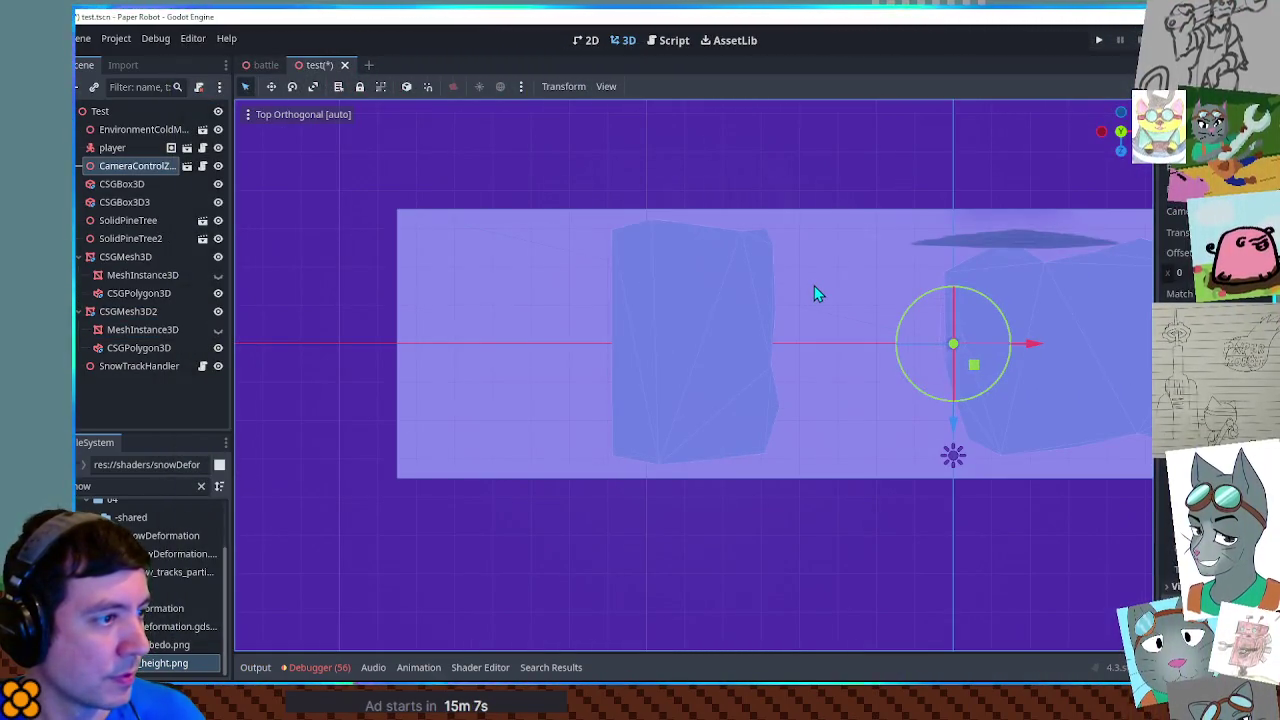
Step: Change the edgeRatio uniform default in the snowDeformation shader from 0.1 to 0.2
mouse_move(1078, 620)
left_mouse_down()
mouse_move(996, 568)
mouse_move(1097, 385)
mouse_move(843, 374)
mouse_move(886, 363)
mouse_move(900, 377)
mouse_move(857, 420)
mouse_move(915, 421)
mouse_move(789, 471)
mouse_move(749, 506)
mouse_move(1006, 455)
mouse_move(346, 491)
mouse_move(709, 466)
mouse_move(889, 414)
mouse_move(900, 372)
mouse_move(891, 360)
mouse_move(679, 438)
left_mouse_up()
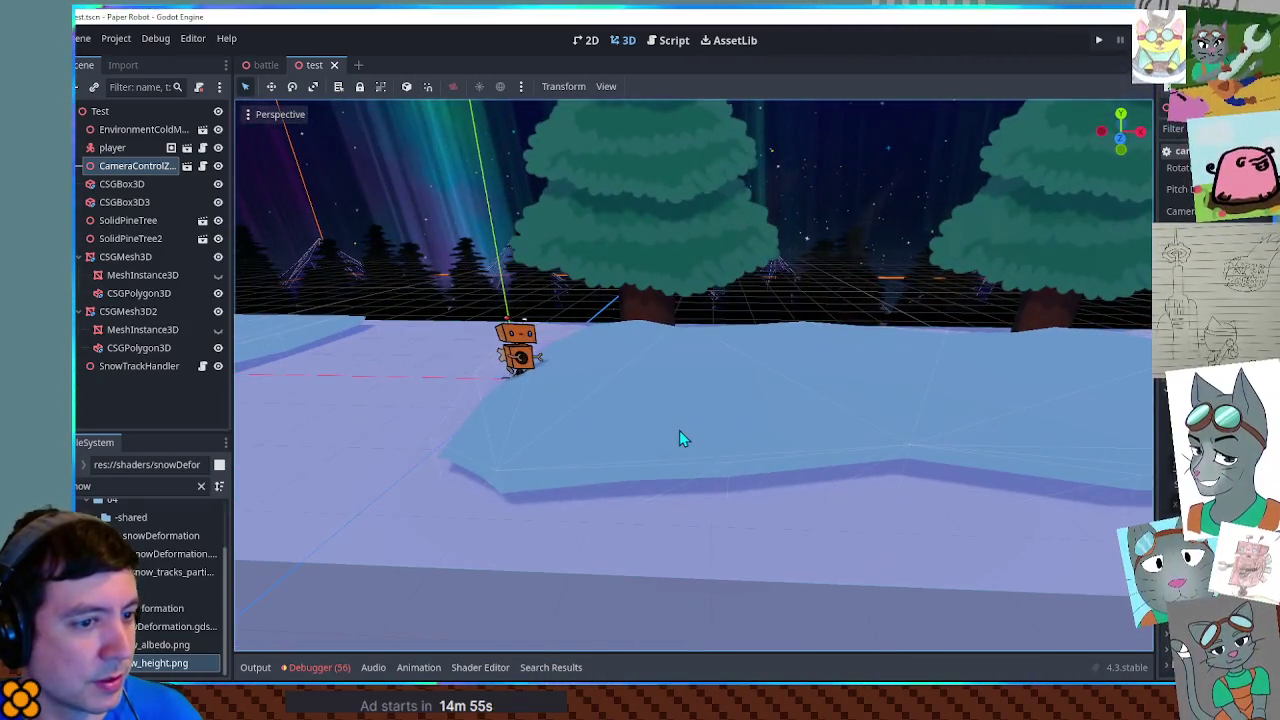
left_click(675, 42)
left_click(496, 668)
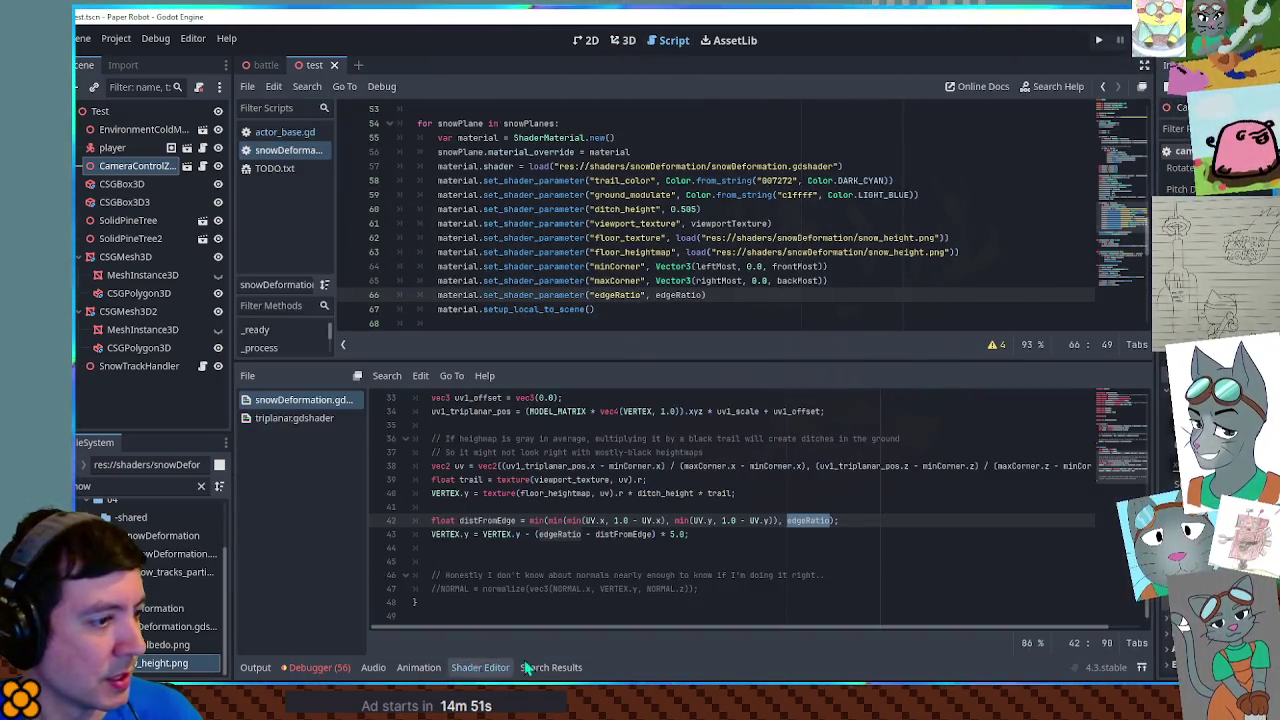
left_click(1120, 397)
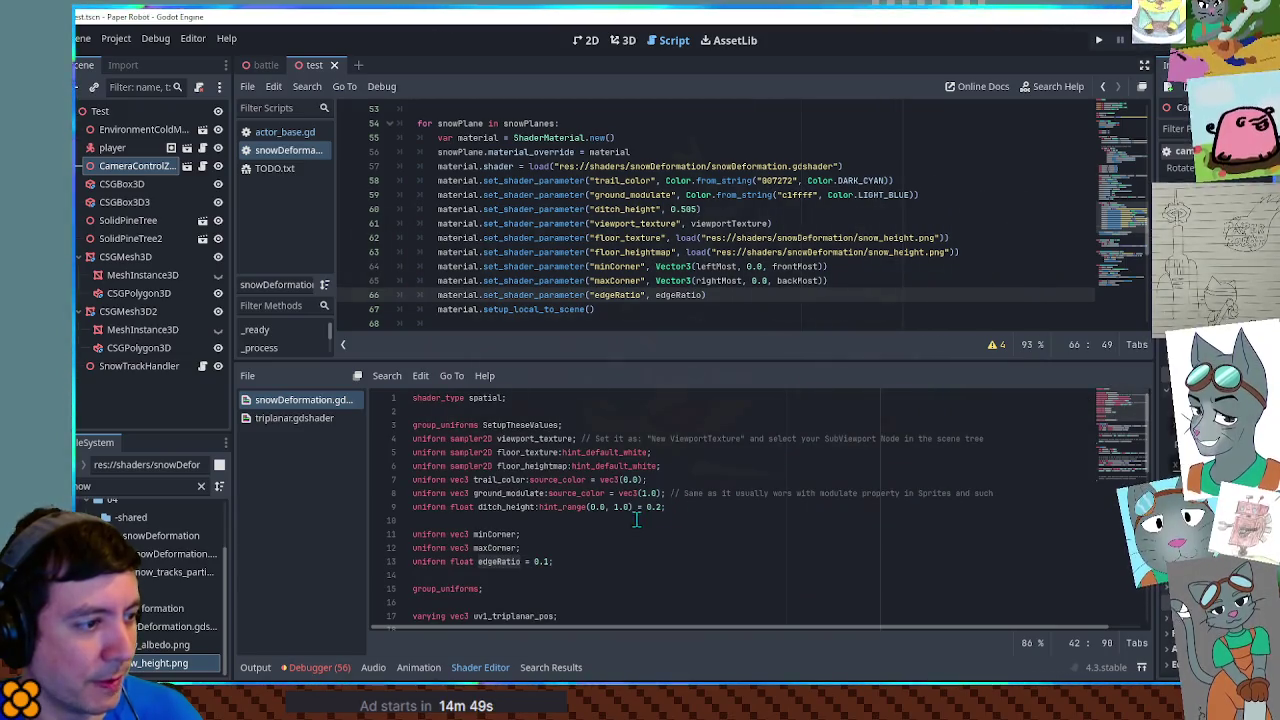
left_click(547, 562)
type("2")
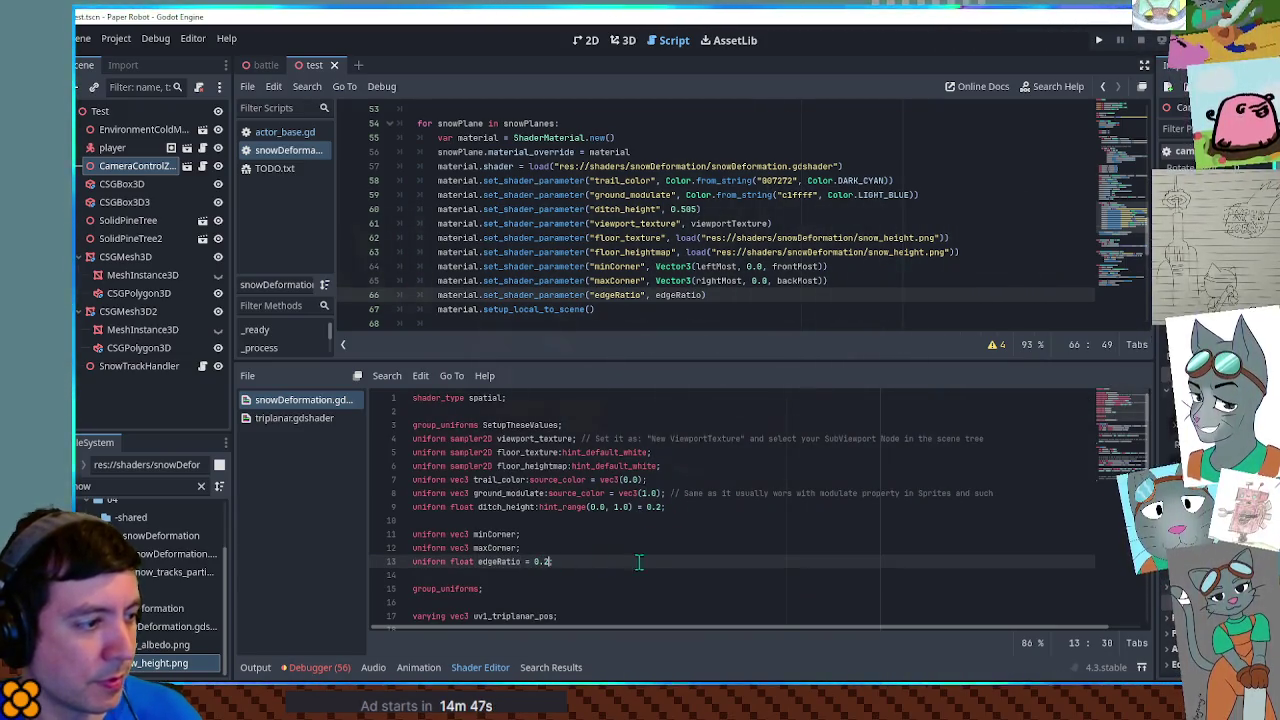
left_click(619, 41)
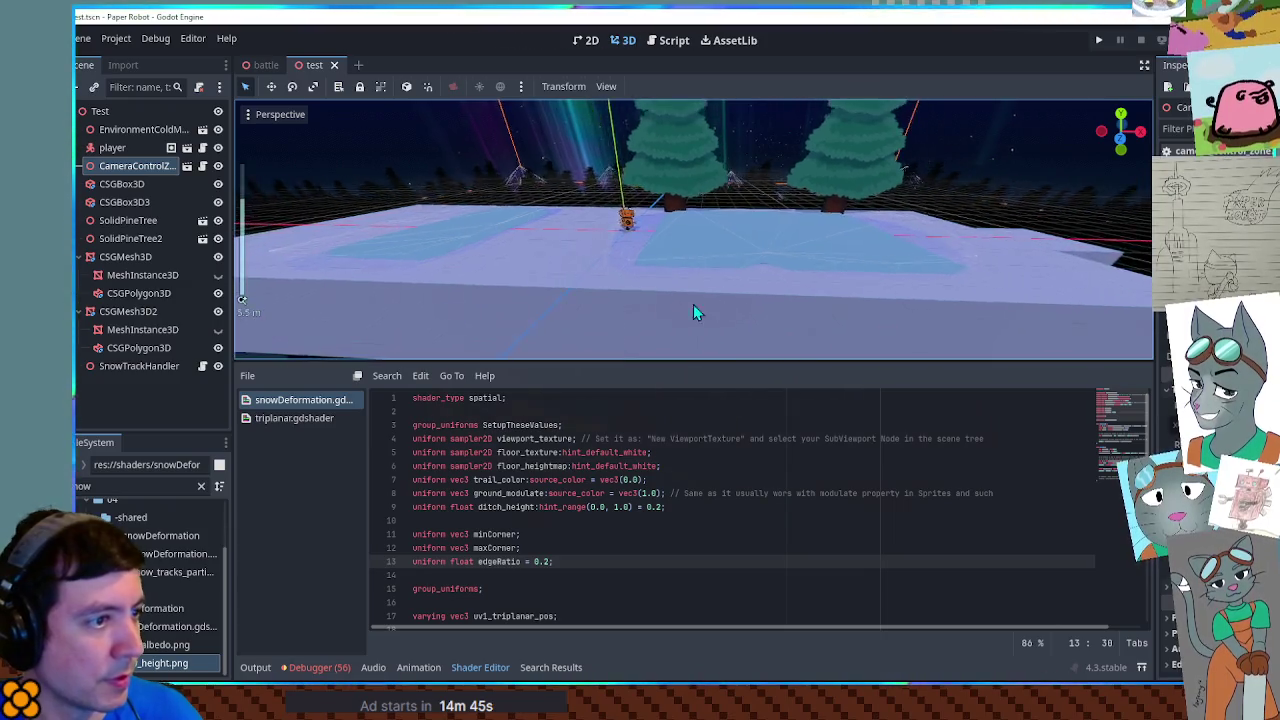
Step: Hide the shader code panel and orbit to low views showing the platform, robot and trees
mouse_move(897, 252)
left_mouse_down()
mouse_move(700, 317)
mouse_move(811, 309)
mouse_move(838, 280)
mouse_move(828, 245)
left_mouse_up()
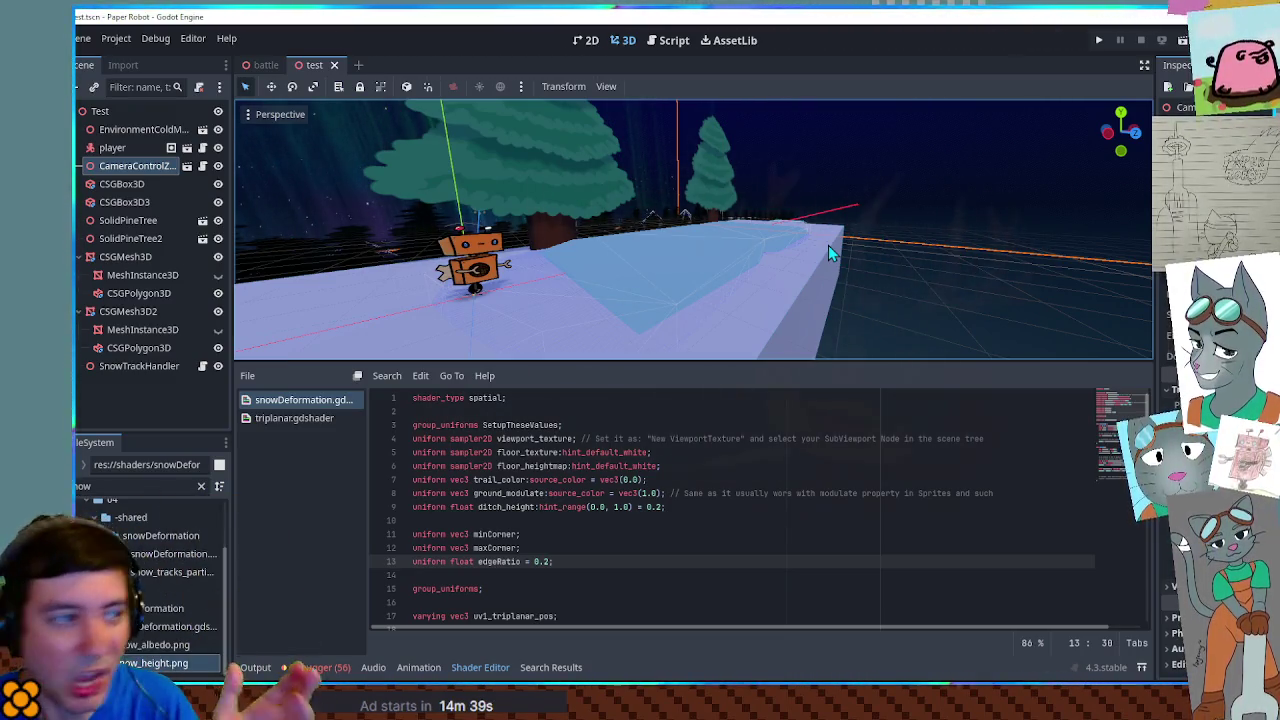
mouse_move(1030, 262)
left_mouse_down()
mouse_move(871, 309)
mouse_move(864, 294)
mouse_move(834, 329)
mouse_move(831, 254)
mouse_move(818, 307)
left_mouse_up()
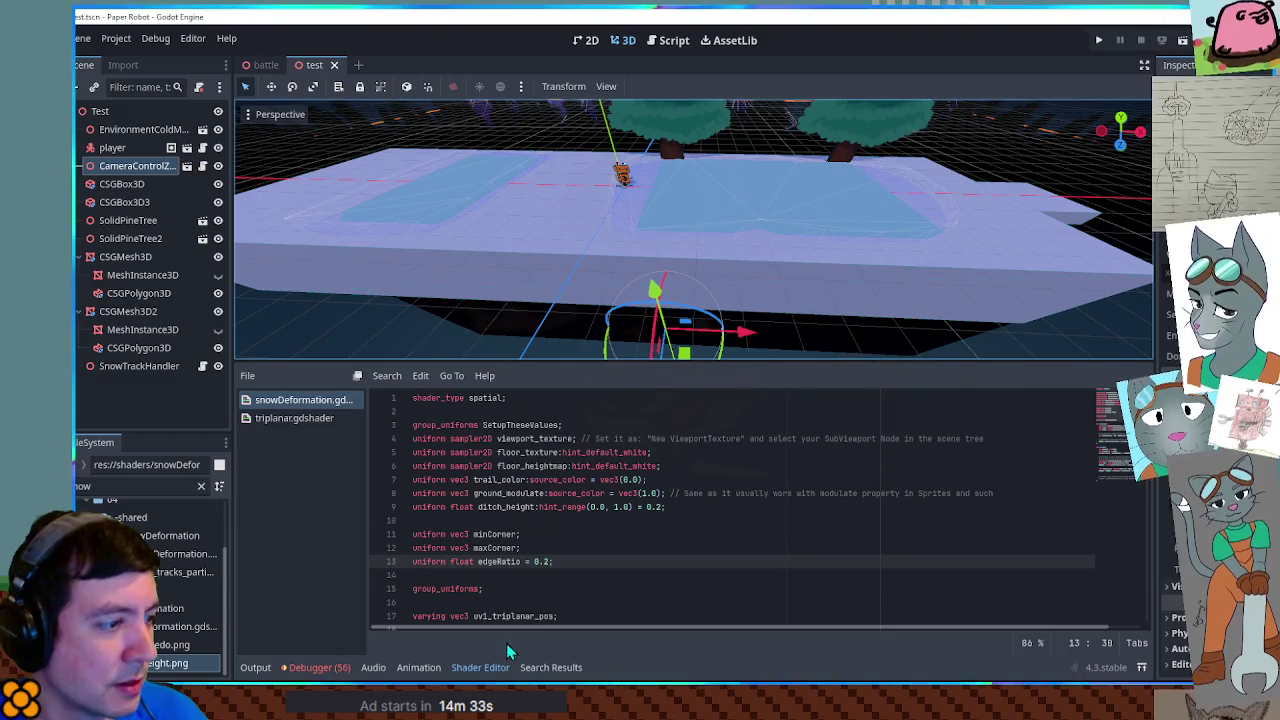
left_click(480, 667)
mouse_move(664, 383)
left_mouse_down()
mouse_move(814, 363)
mouse_move(922, 318)
mouse_move(771, 329)
left_mouse_up()
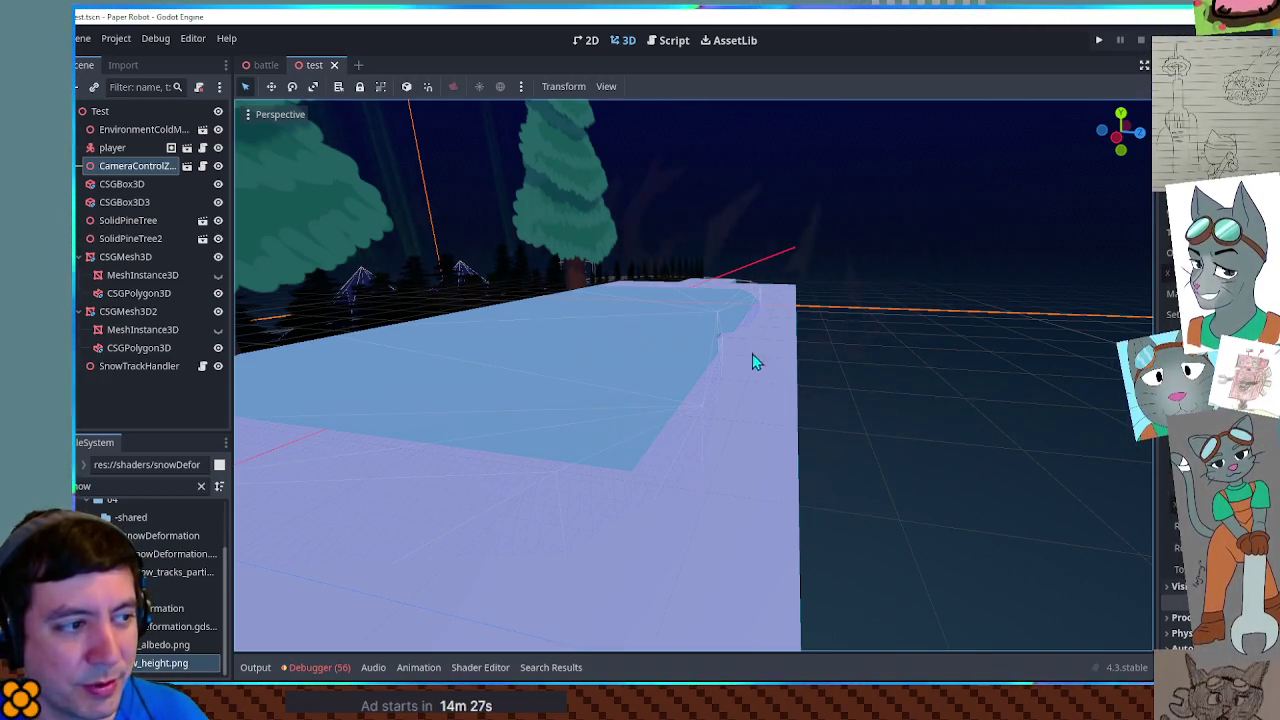
mouse_move(758, 367)
left_mouse_down()
mouse_move(800, 366)
mouse_move(758, 378)
left_mouse_up()
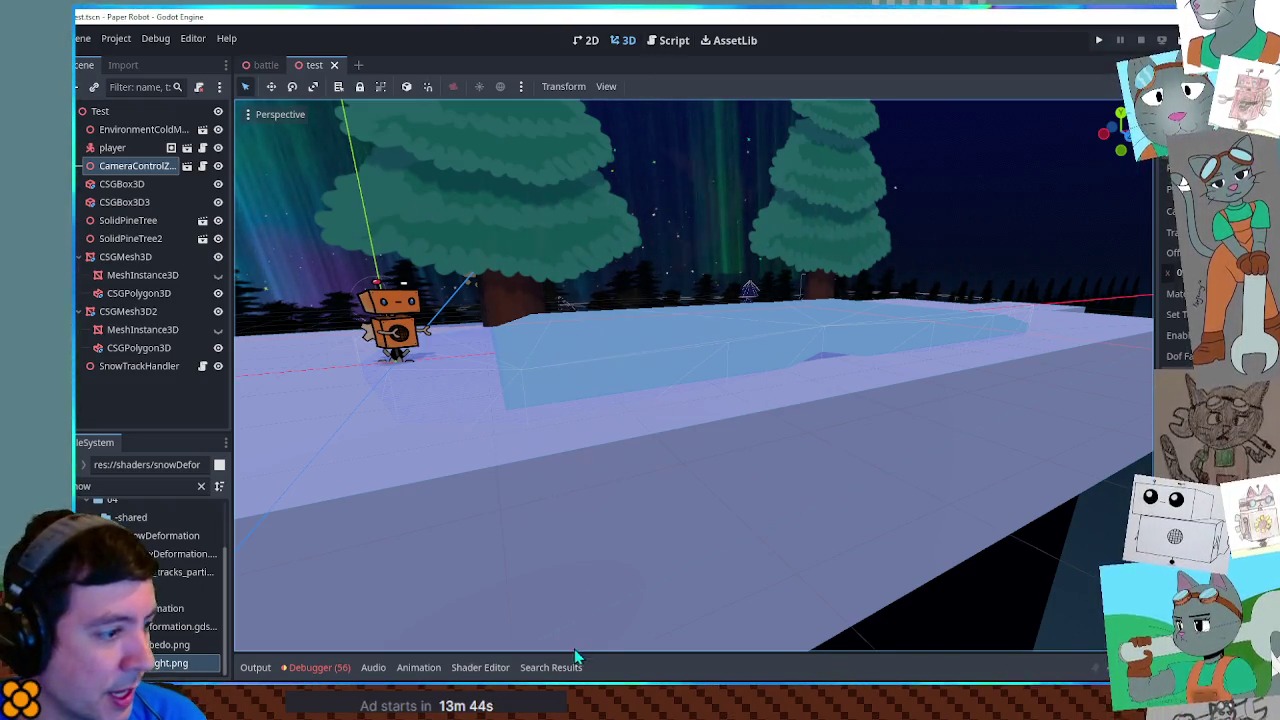
Step: Wrap (edgeRatio - distFromEdge) on shader line 43 in sqrt(), save, and run the game
left_click(481, 672)
scroll(576, 568, "down", 10)
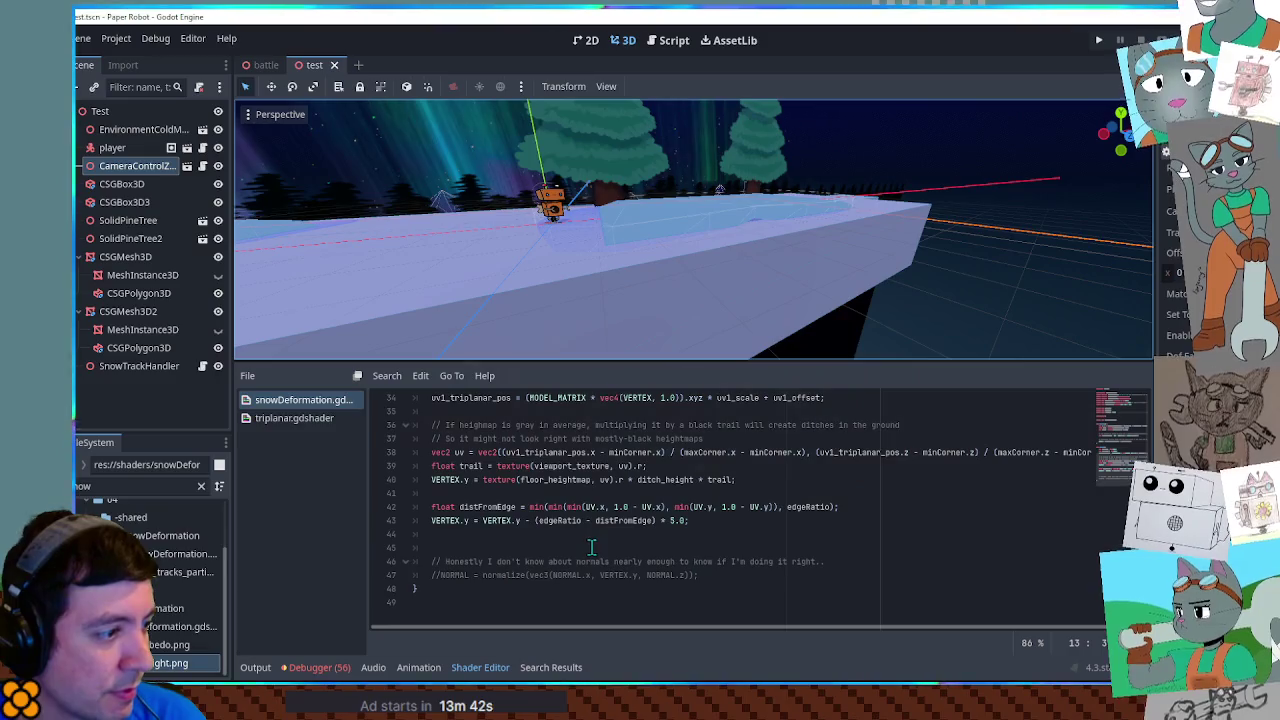
double_click(537, 520)
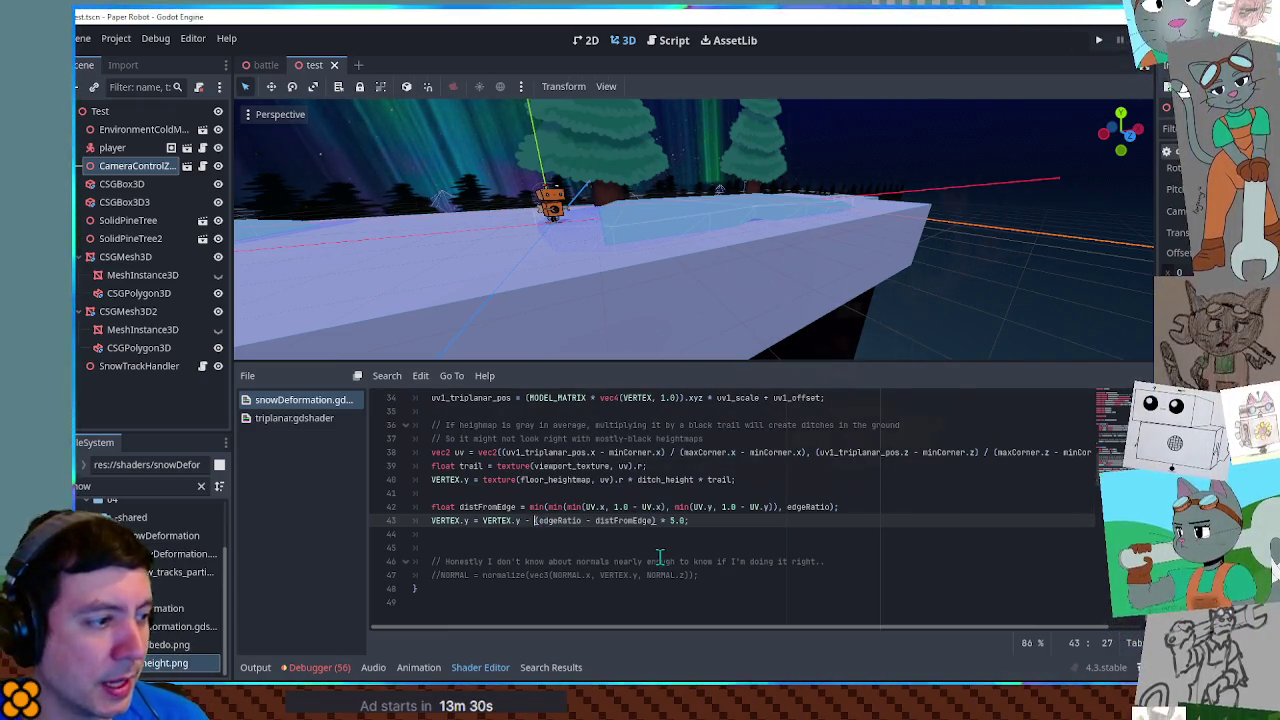
type("sqrt")
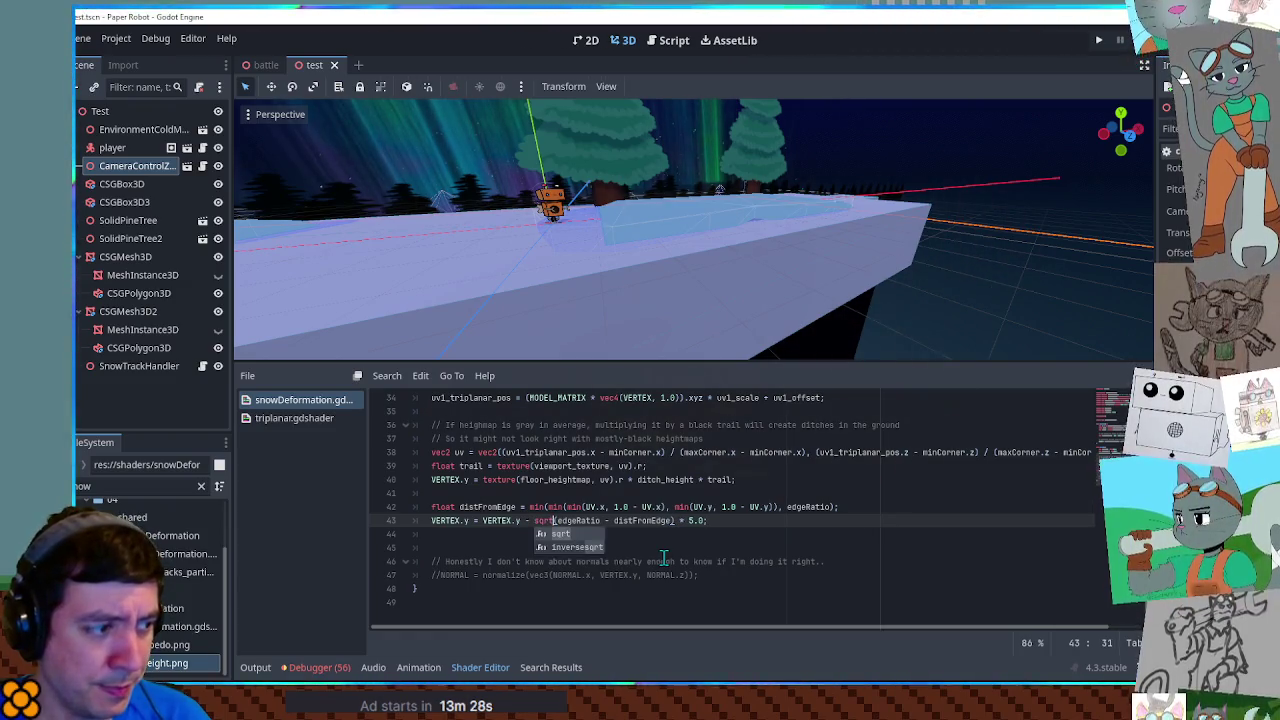
left_click(771, 537)
key("ctrl+s")
key("F6")
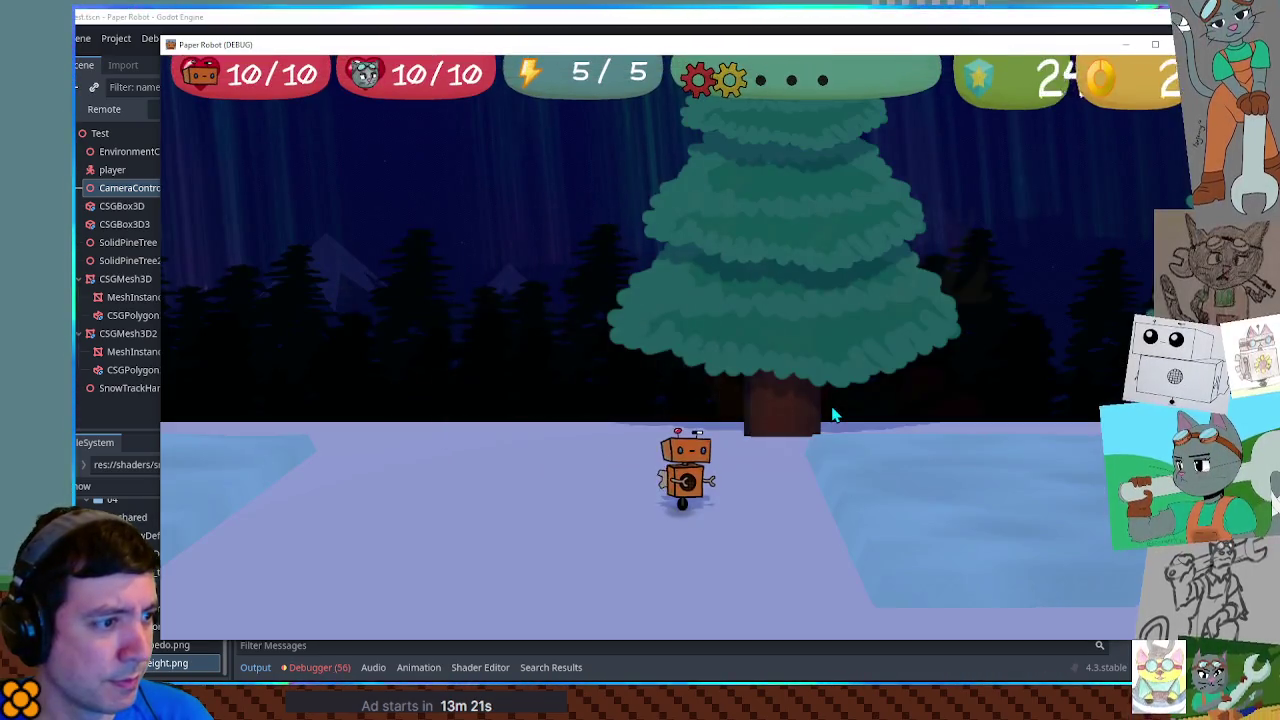
Step: Swing the game camera around the robot to inspect the snow patch edges, then stop the game
key("e")
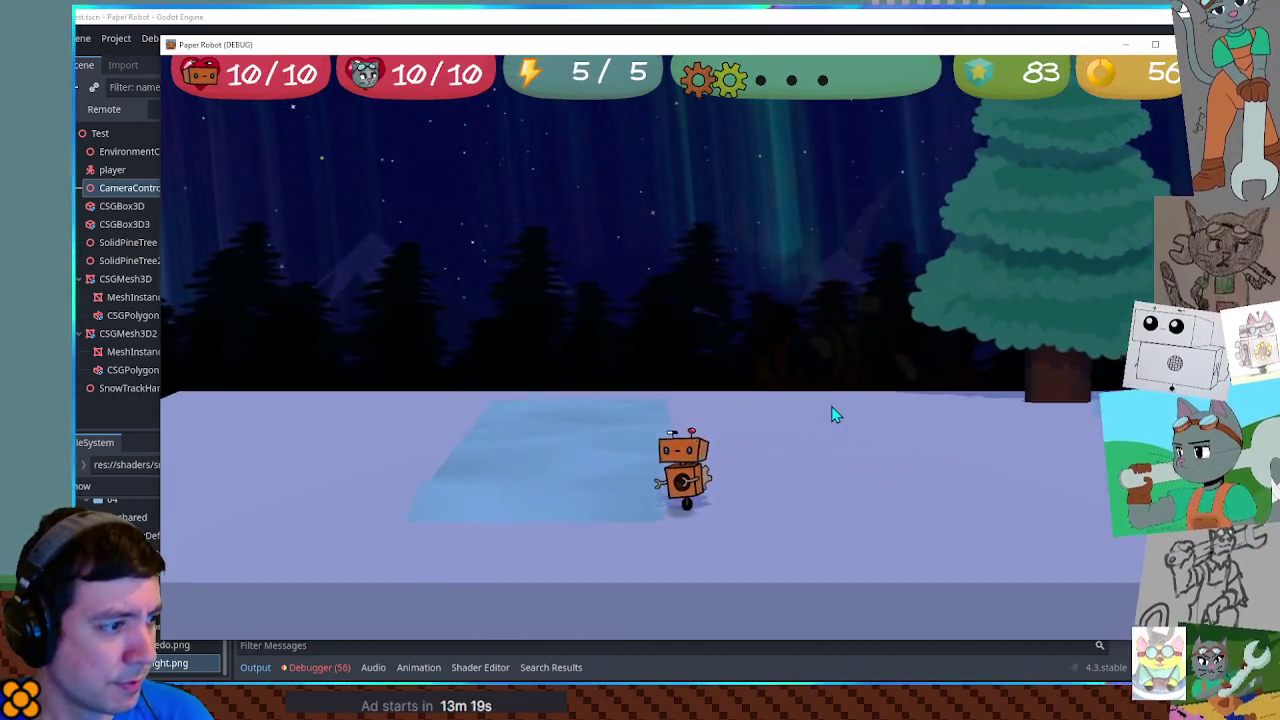
key("q")
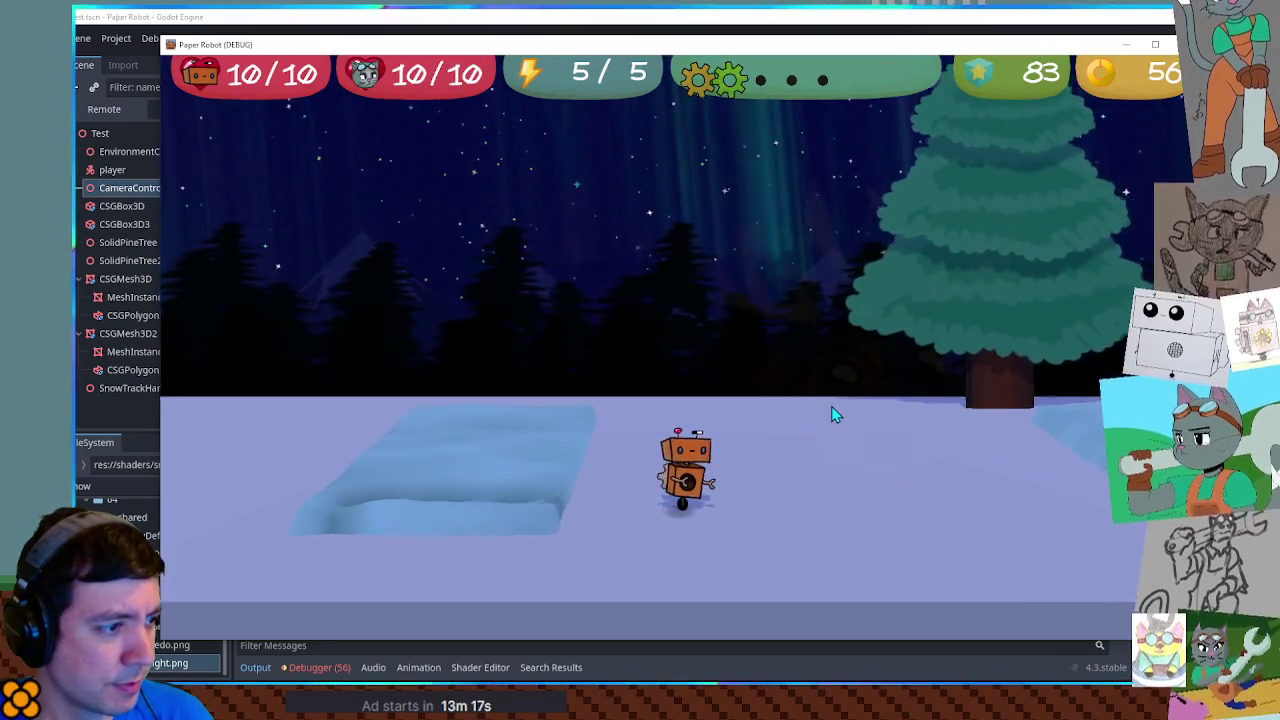
key("q")
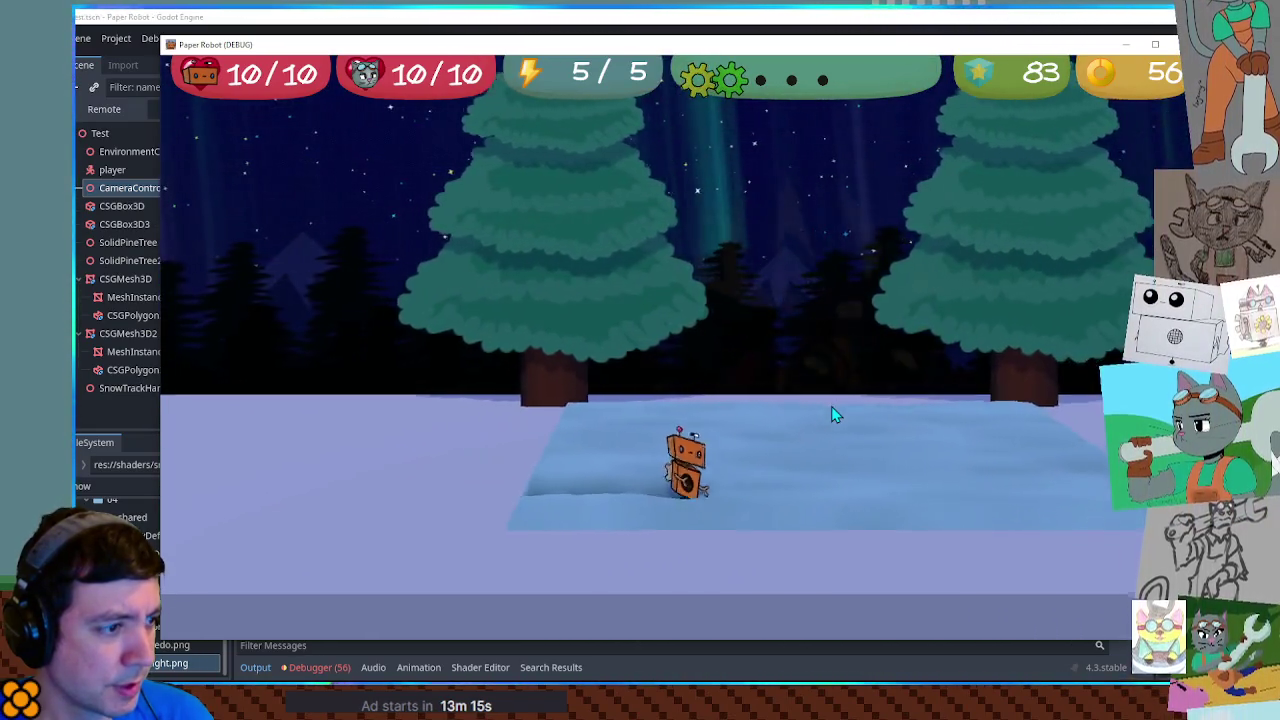
key("F8")
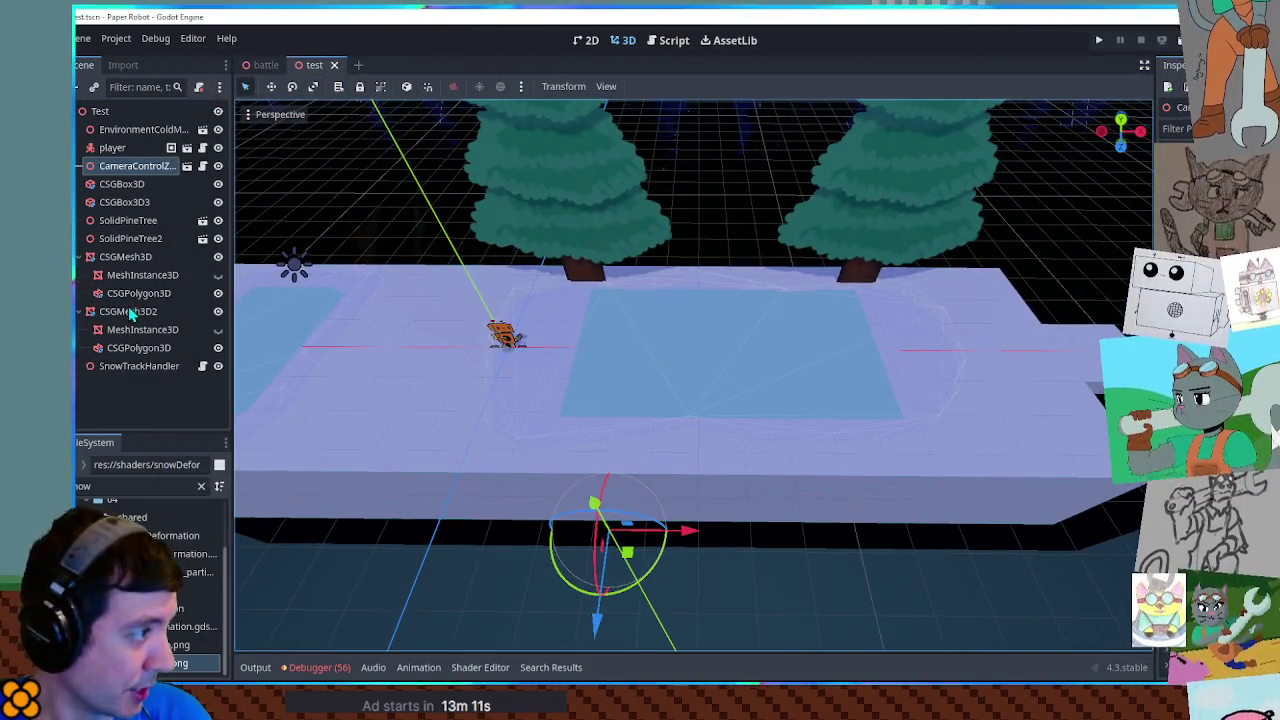
Step: Look through the snow patch nodes and select the first patch's CSGPolygon3D
left_click(130, 311)
left_click(137, 276)
left_click(139, 259)
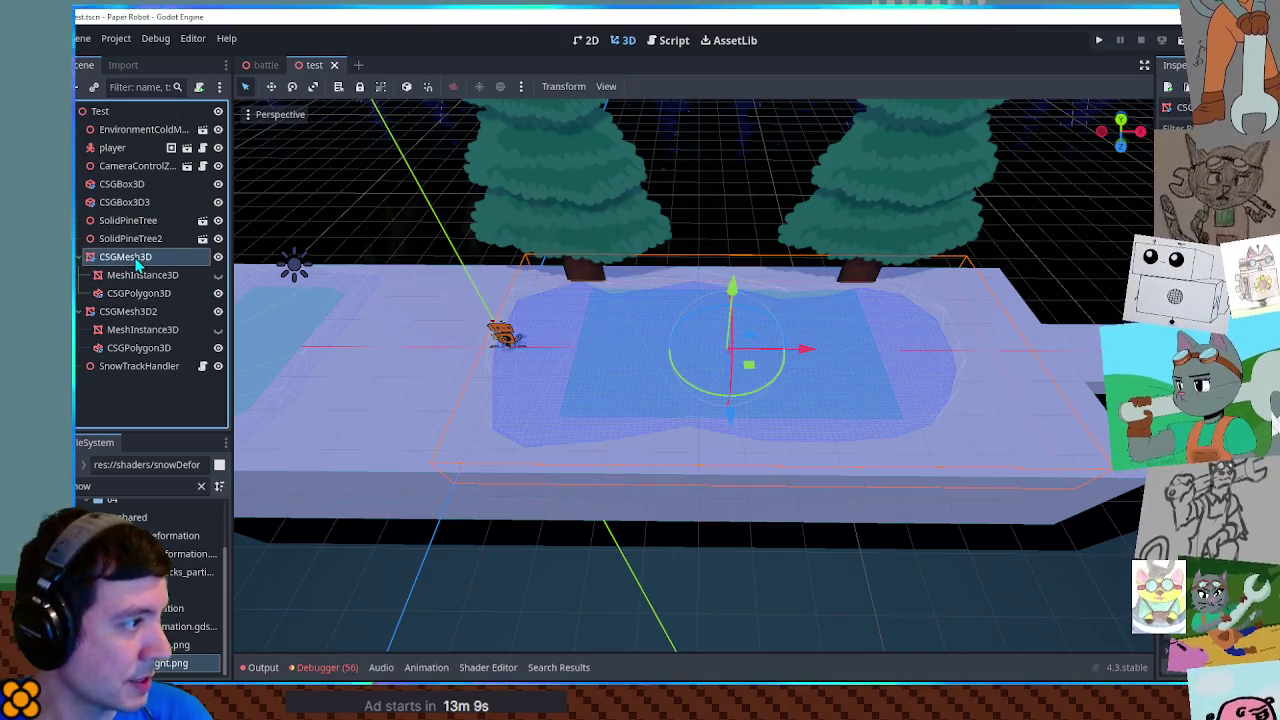
left_click(150, 276)
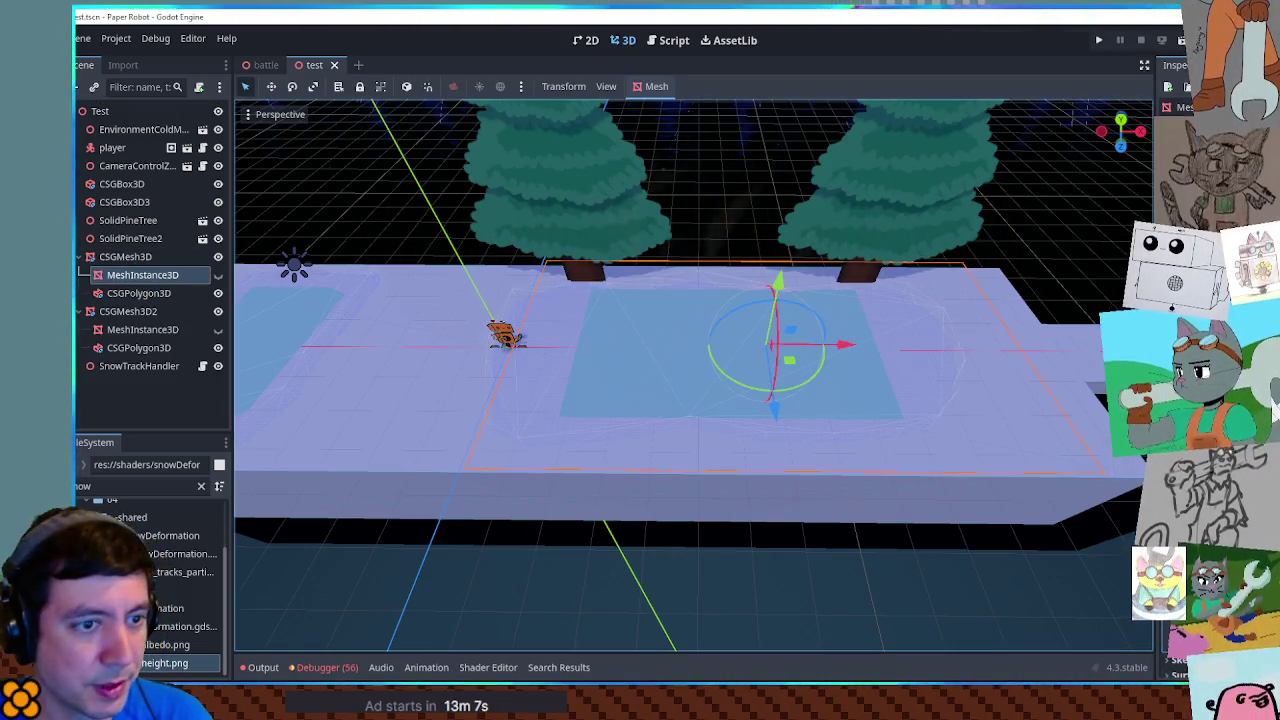
left_click(1080, 418)
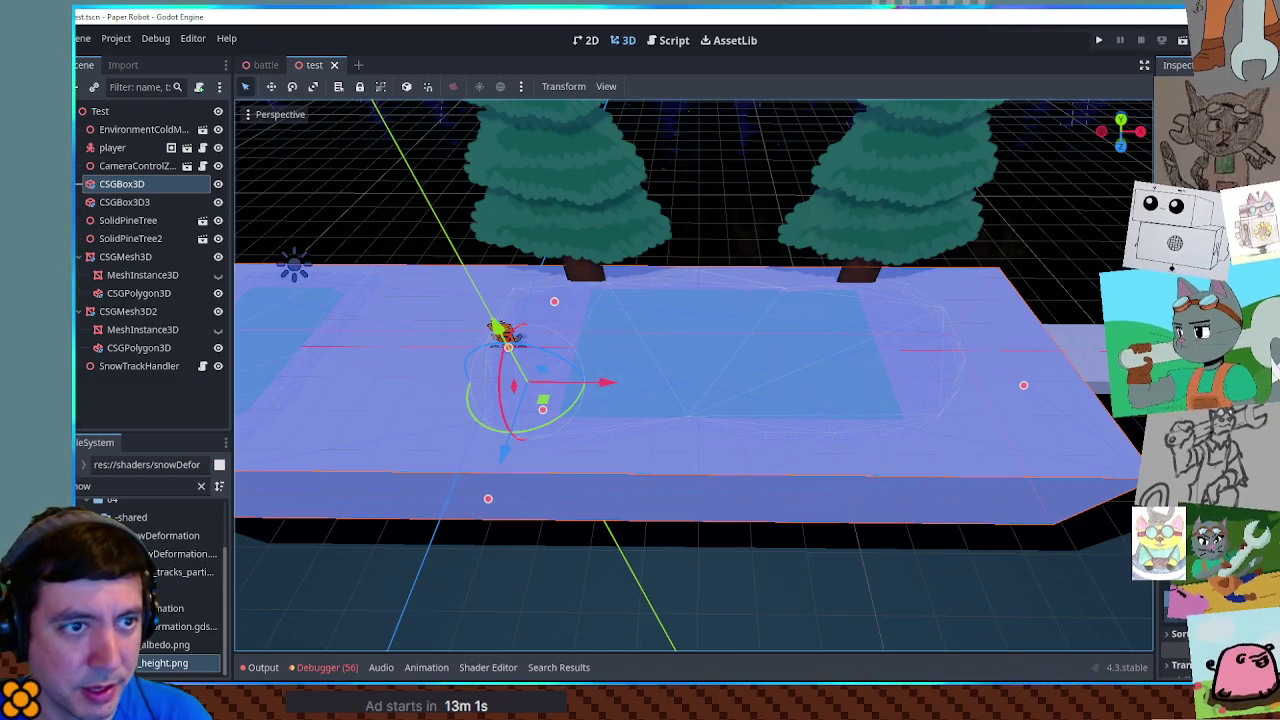
left_click(140, 293)
left_click(145, 276)
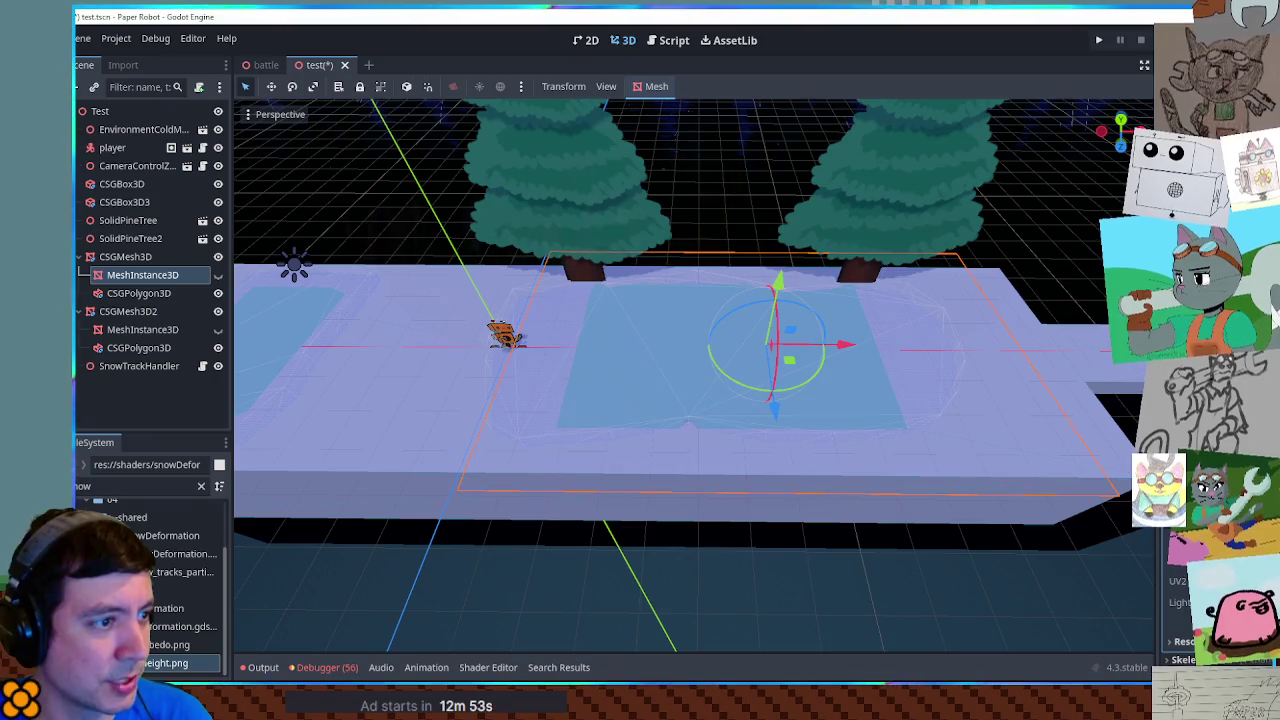
left_click(138, 293)
Step: Scale the first CSGPolygon3D outline along Z to about 0.84, then return to a side view
mouse_move(743, 380)
left_mouse_down()
mouse_move(694, 486)
mouse_move(767, 393)
mouse_move(689, 354)
left_mouse_up()
key("r")
mouse_move(689, 421)
left_mouse_down()
mouse_move(601, 425)
mouse_move(657, 425)
mouse_move(643, 420)
mouse_move(749, 337)
mouse_move(874, 265)
mouse_move(1018, 227)
mouse_move(1062, 262)
mouse_move(1033, 404)
left_mouse_up()
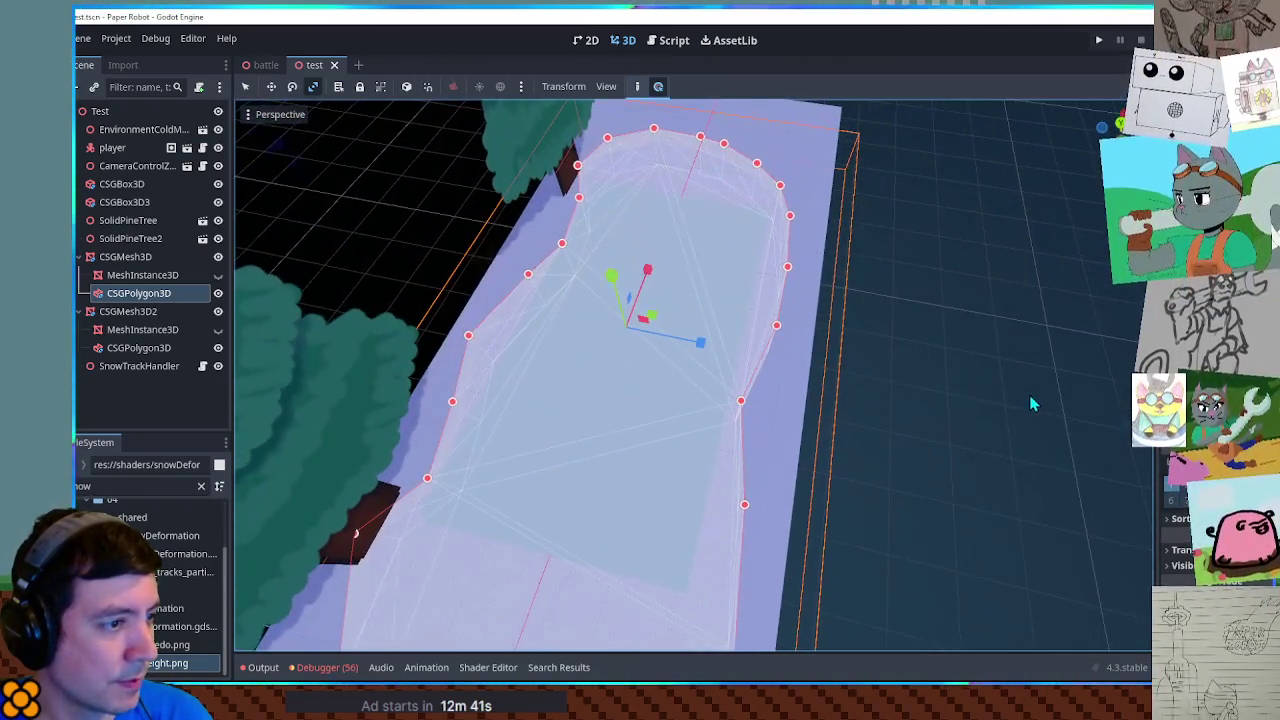
left_click(929, 400)
mouse_move(929, 400)
left_mouse_down()
mouse_move(940, 263)
mouse_move(926, 260)
mouse_move(740, 399)
mouse_move(778, 293)
mouse_move(920, 251)
mouse_move(931, 257)
mouse_move(783, 414)
mouse_move(707, 414)
mouse_move(814, 369)
mouse_move(749, 409)
mouse_move(530, 428)
mouse_move(172, 340)
left_mouse_up()
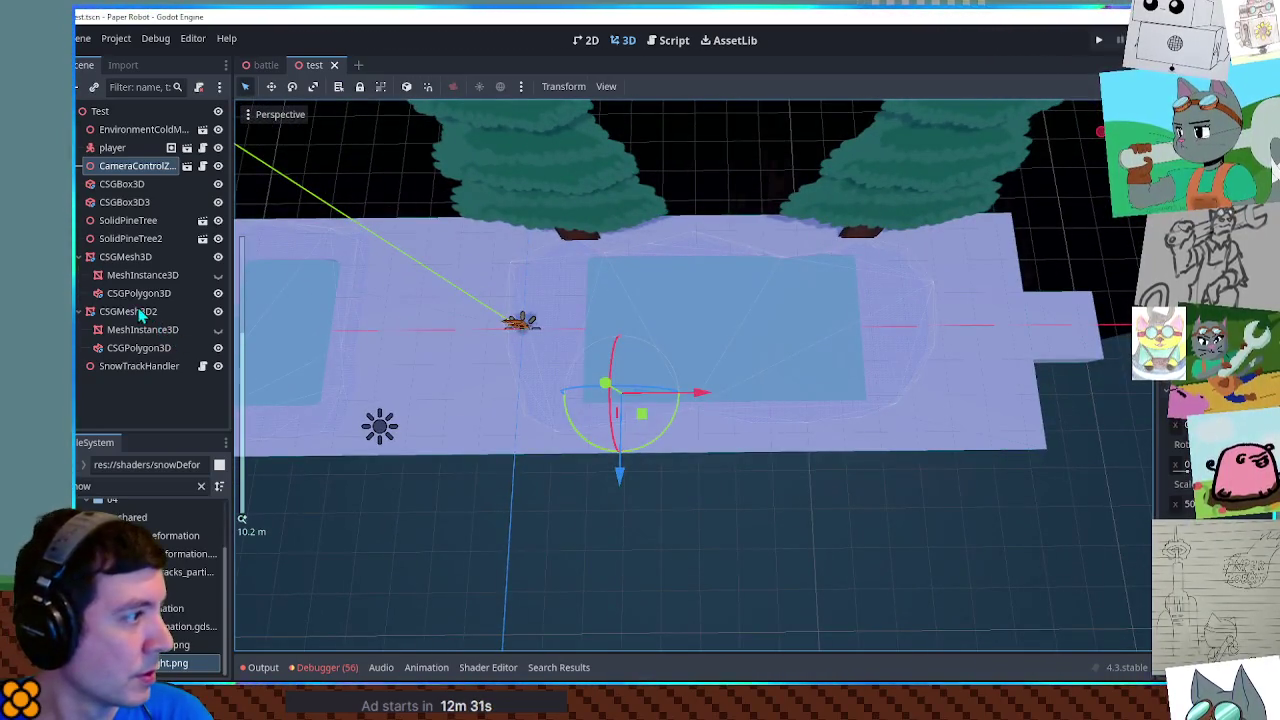
left_click(140, 329)
Step: Select the first snow patch's mesh, toggle its visibility and shift it along Y
left_click(140, 278)
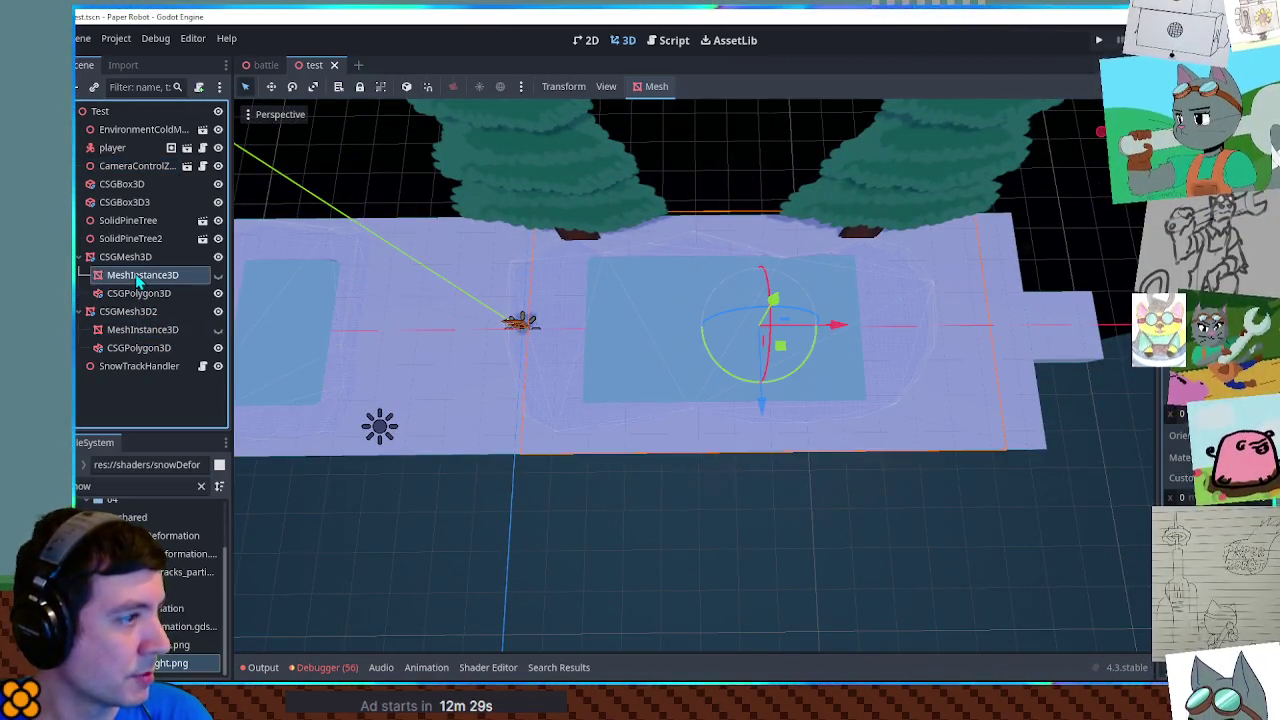
left_click(218, 277)
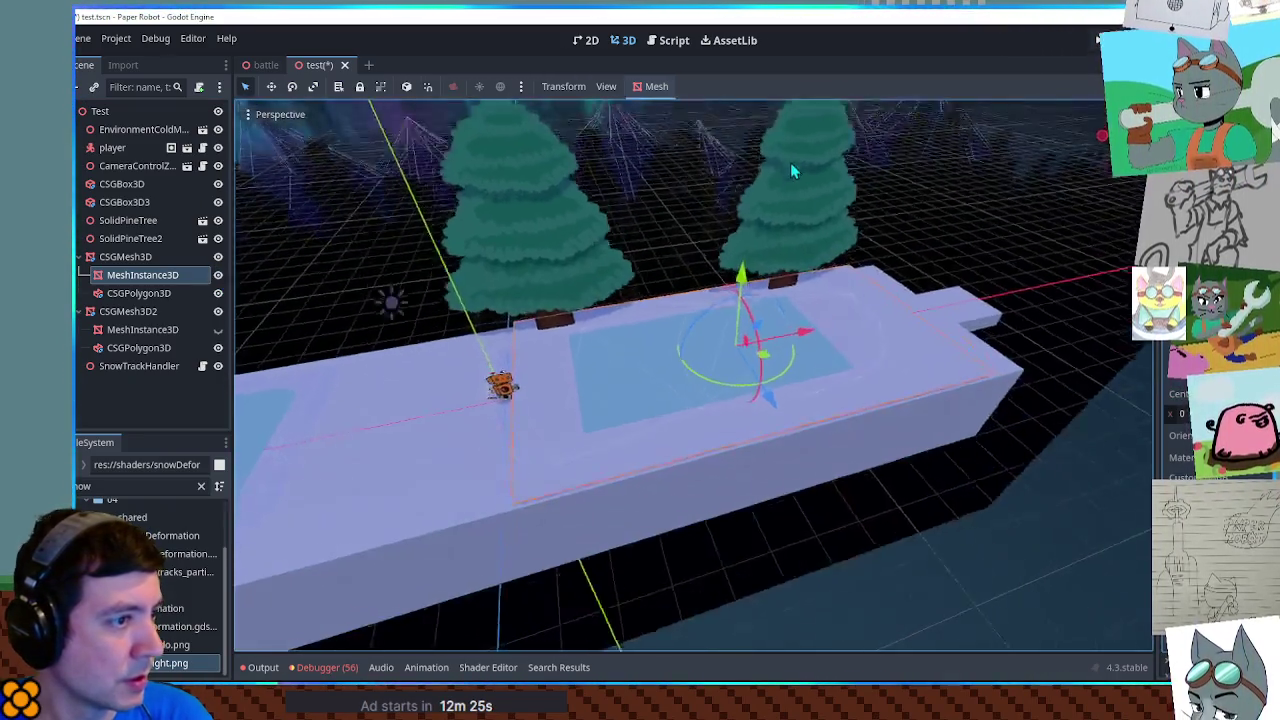
mouse_move(748, 320)
left_mouse_down()
mouse_move(745, 250)
mouse_move(741, 275)
left_mouse_up()
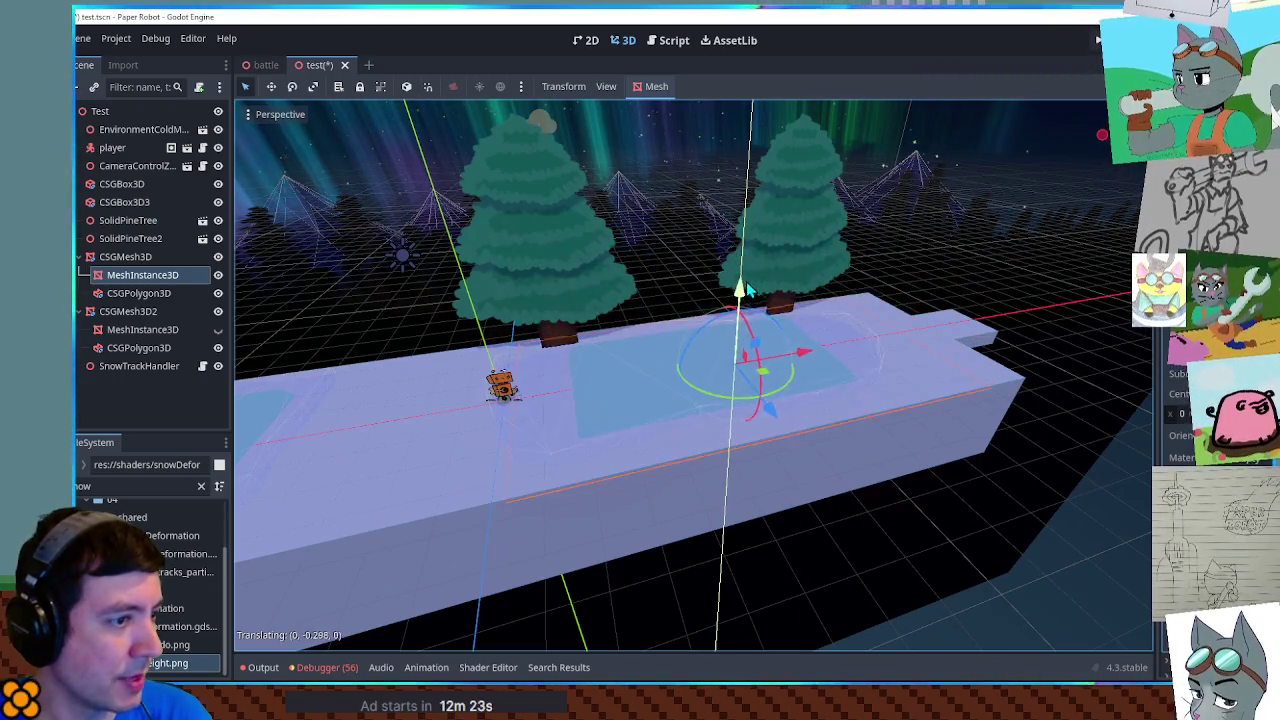
scroll(894, 334, "up", 4)
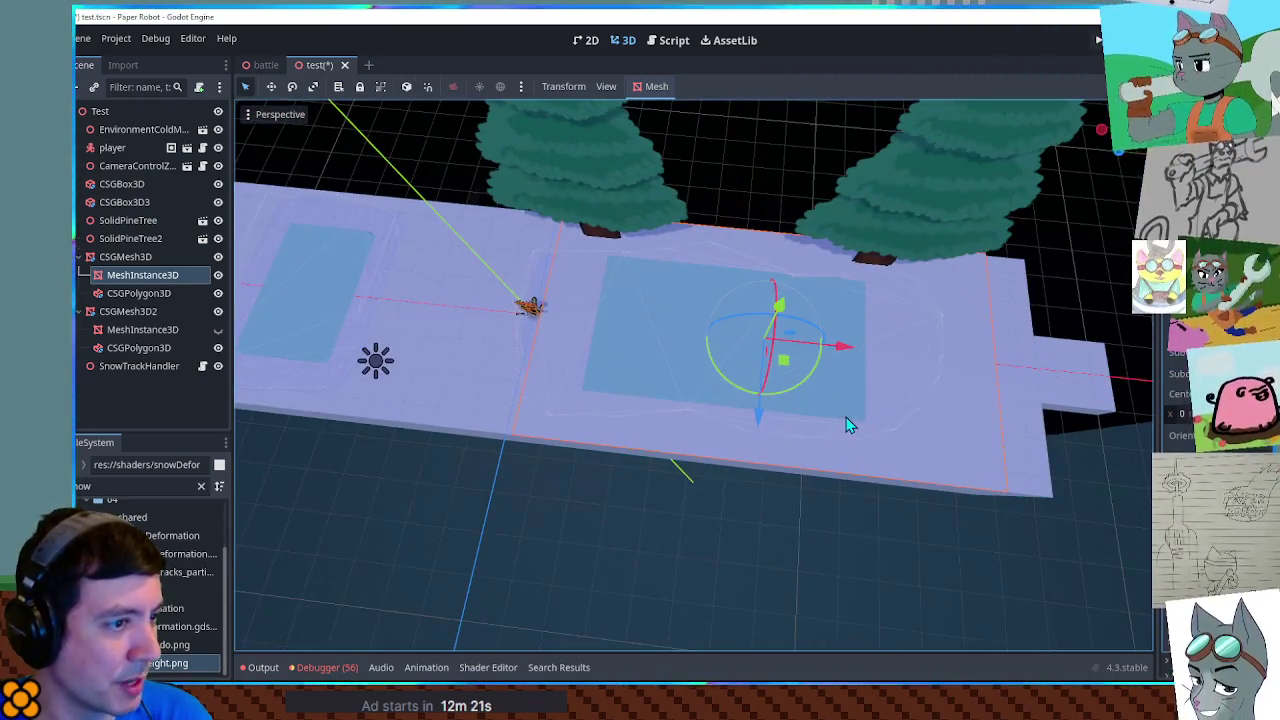
mouse_move(863, 397)
left_mouse_down()
mouse_move(754, 409)
mouse_move(706, 390)
mouse_move(754, 393)
left_mouse_up()
scroll(754, 393, "down", 3)
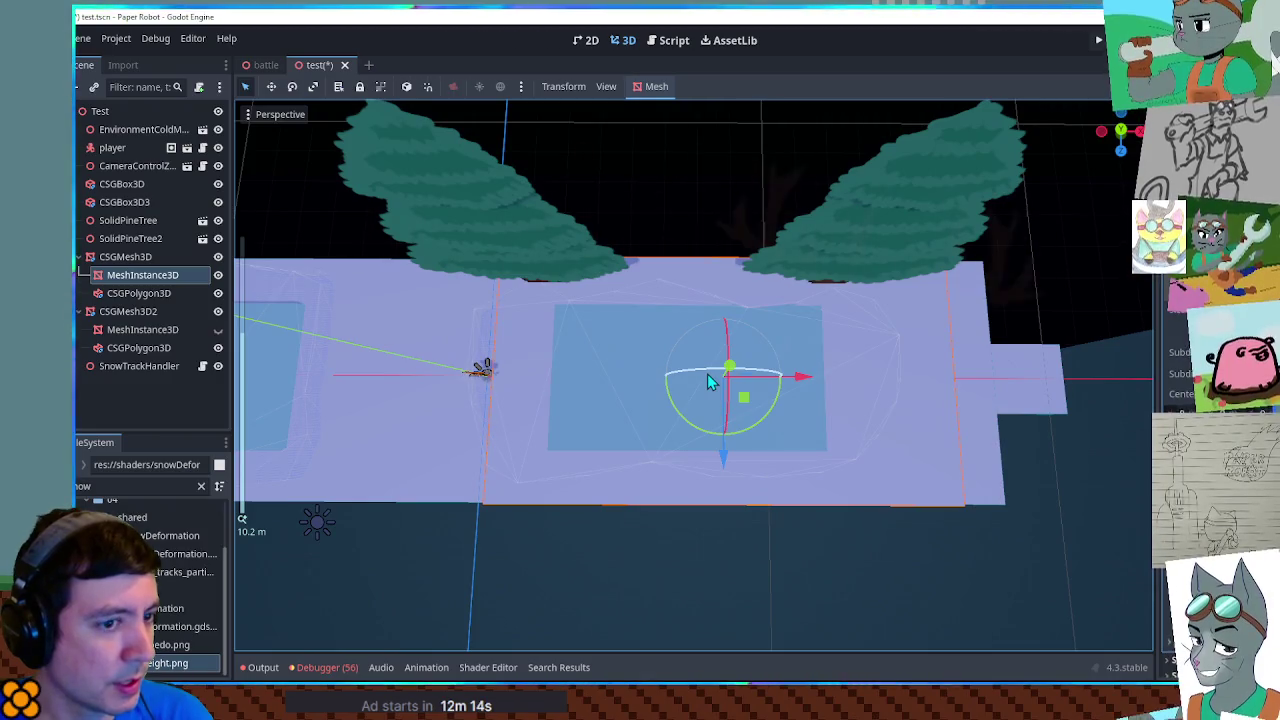
Step: Select SnowTrackHandler, save the scene, and inspect the snow slab from low side angles
left_click(162, 367)
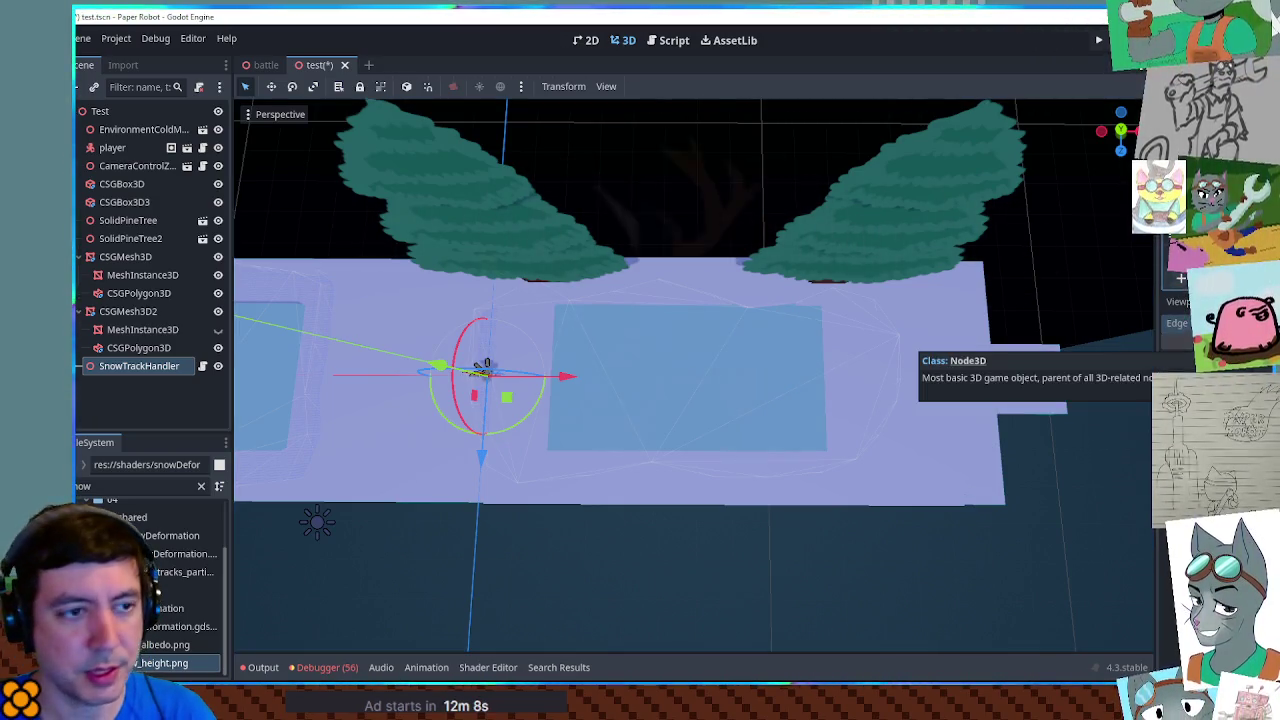
key("ctrl+s")
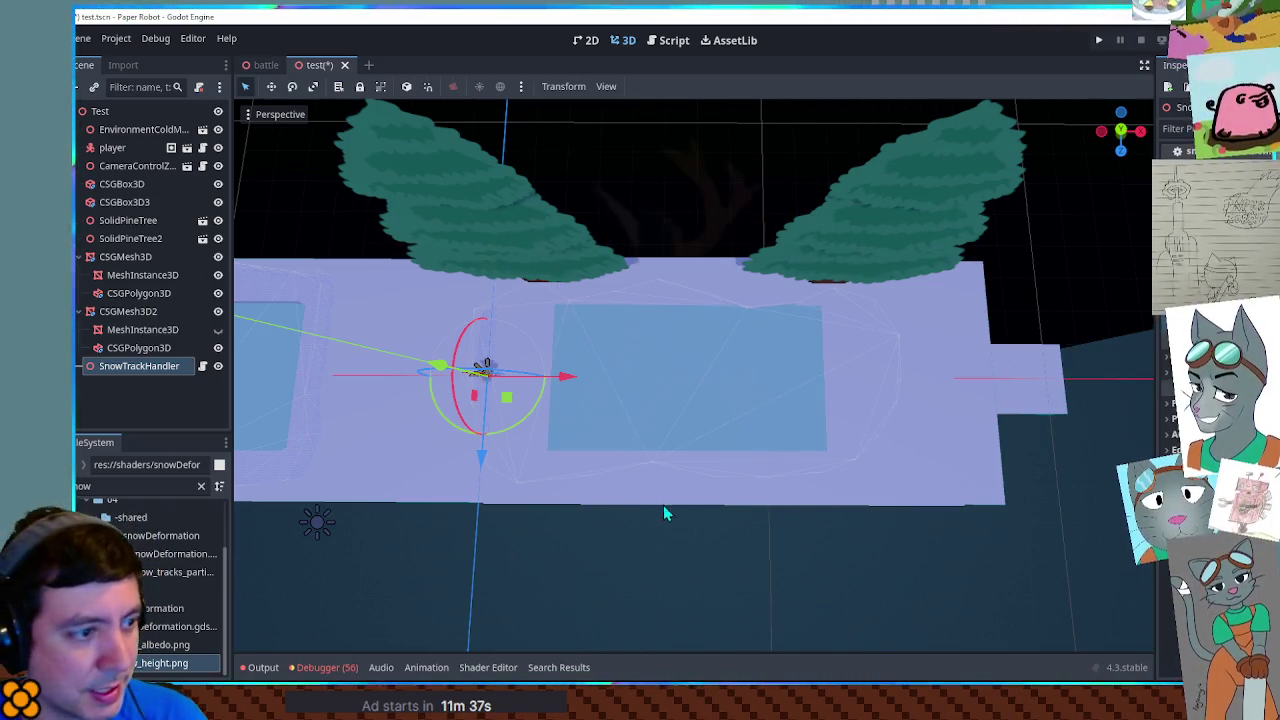
mouse_move(705, 470)
left_mouse_down()
mouse_move(745, 471)
mouse_move(540, 325)
mouse_move(518, 288)
mouse_move(552, 285)
mouse_move(543, 343)
mouse_move(577, 318)
mouse_move(577, 432)
left_mouse_up()
mouse_move(237, 287)
left_mouse_down()
mouse_move(517, 331)
mouse_move(500, 337)
mouse_move(490, 446)
left_mouse_up()
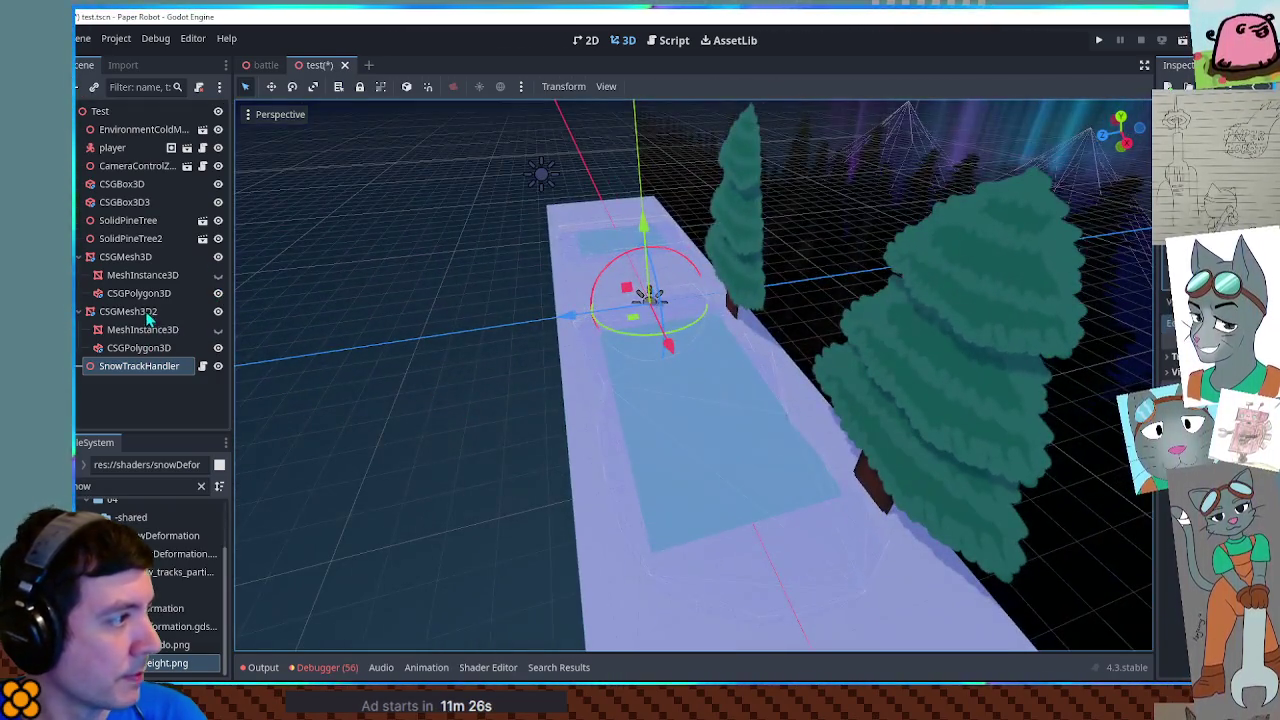
Step: Hide the first CSGPolygon3D, then test-run the scene, walking the robot left and right
left_click(220, 295)
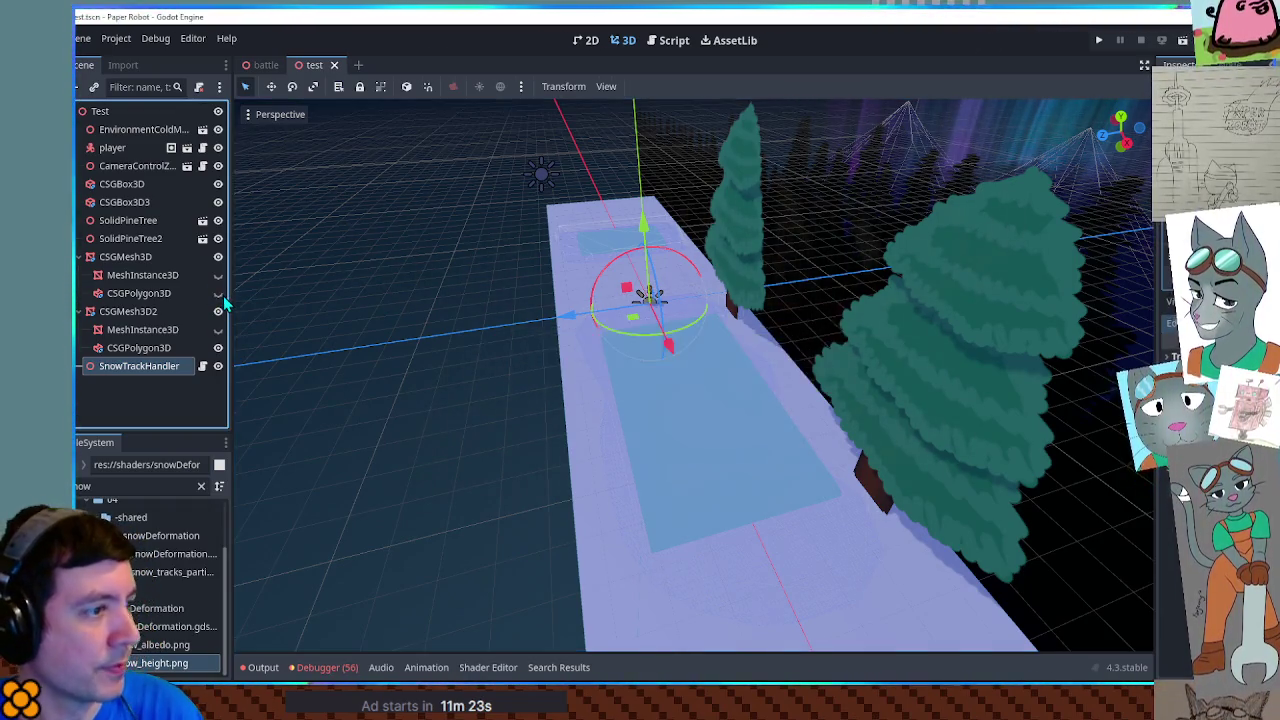
key("F6")
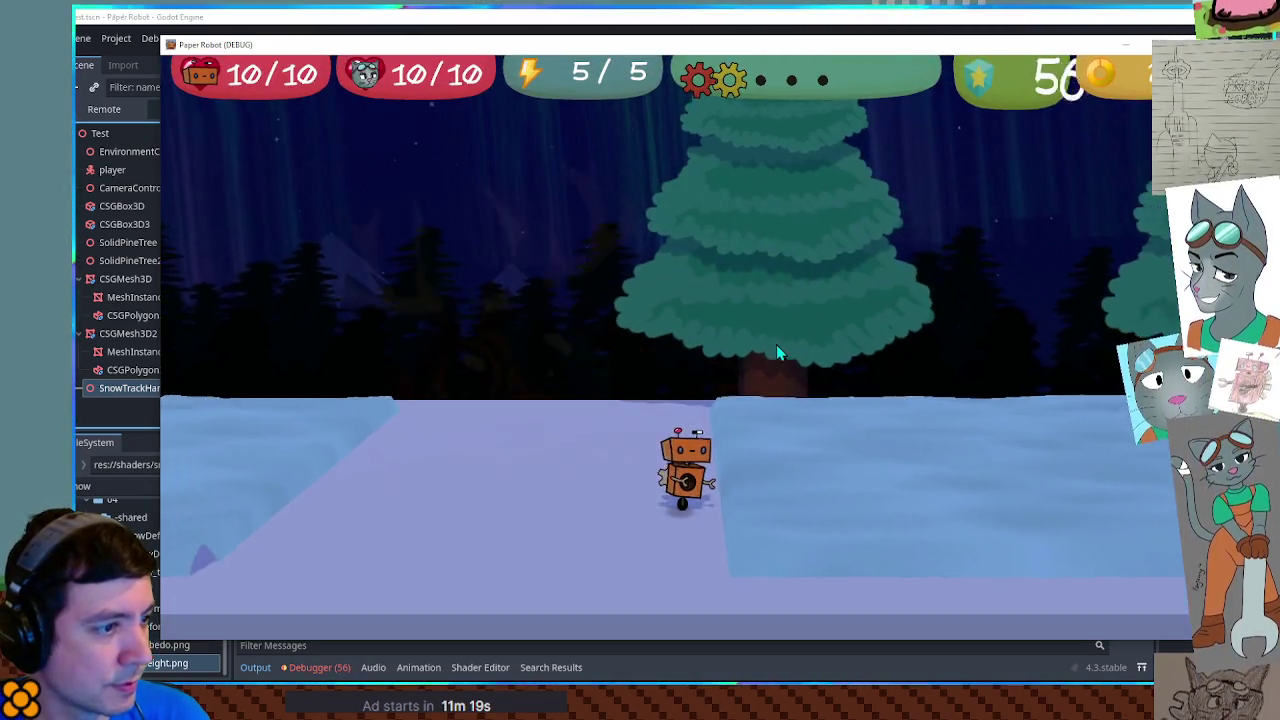
key("Left")
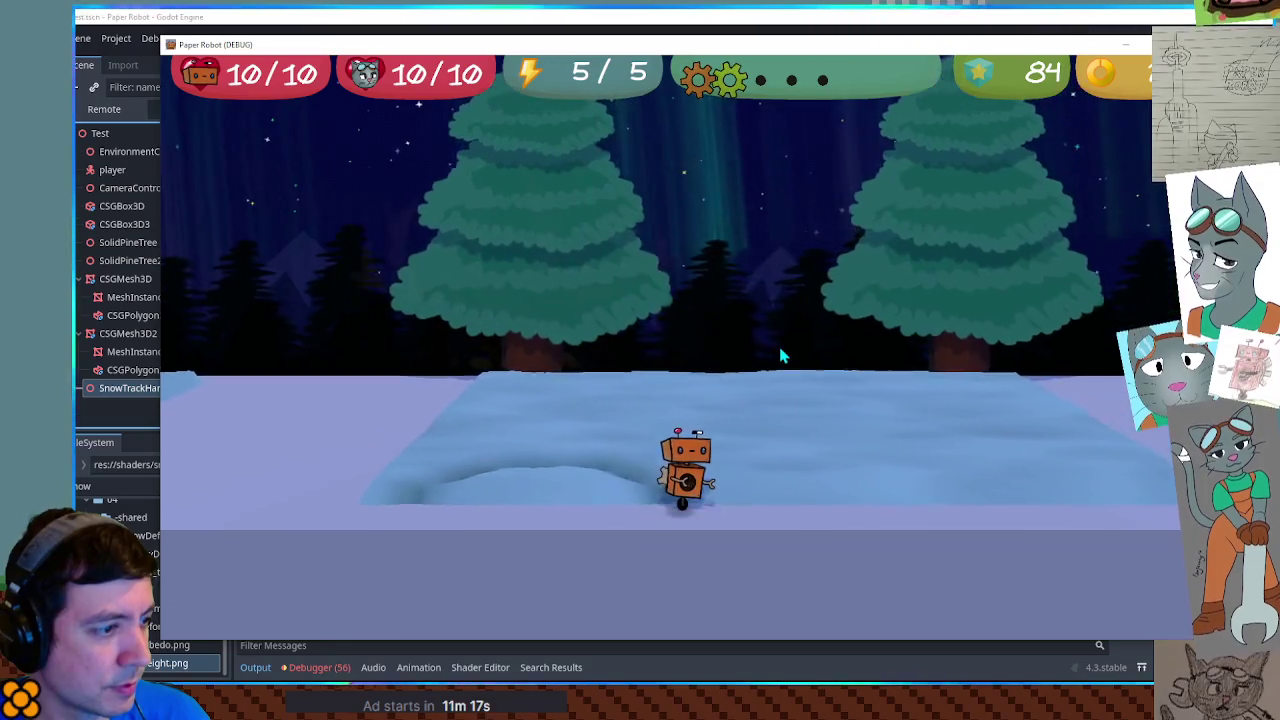
key("Right")
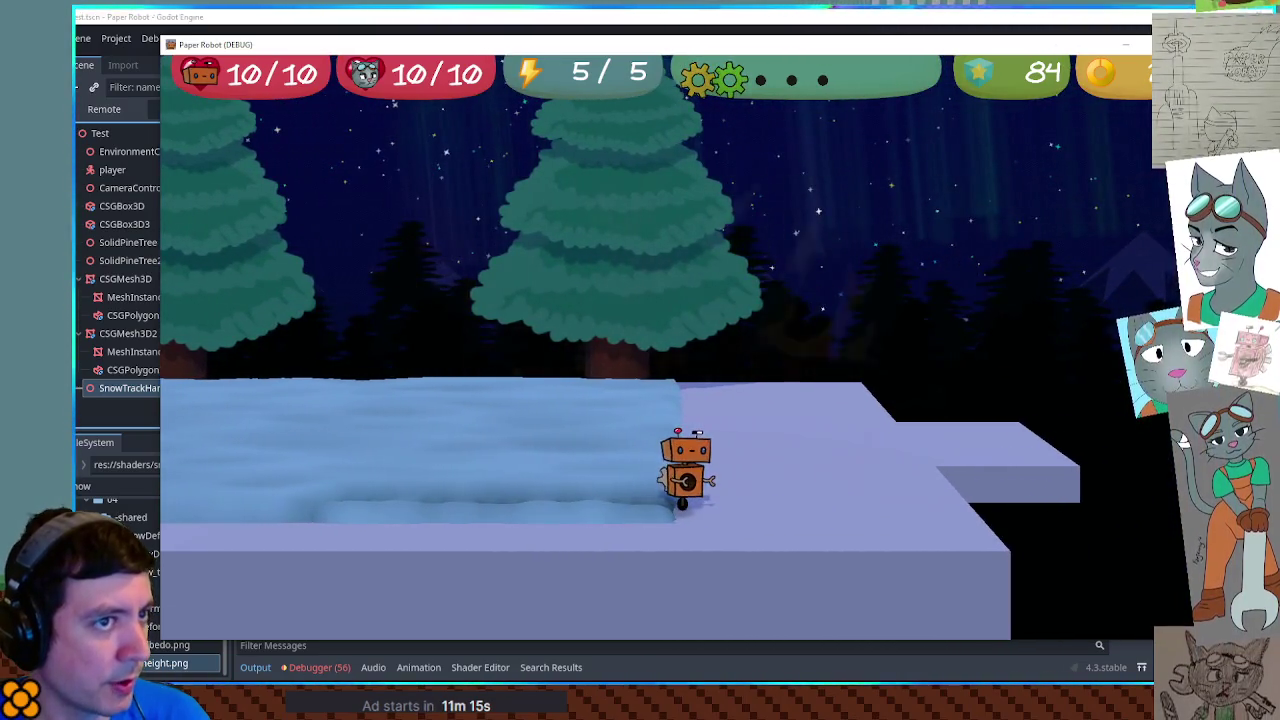
key("F8")
scroll(512, 364, "up", 10)
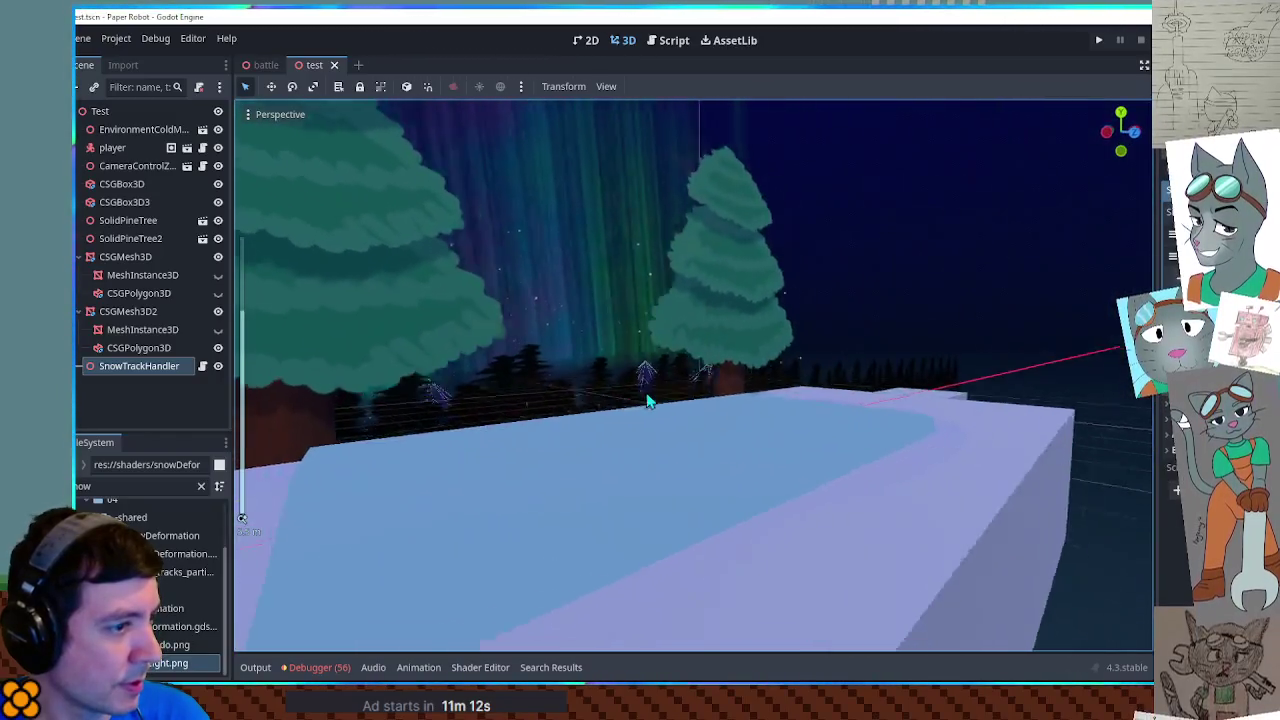
Step: Select the first CSGMesh3D's snow mesh, confirm the change, then save and rerun the scene
scroll(648, 401, "down", 6)
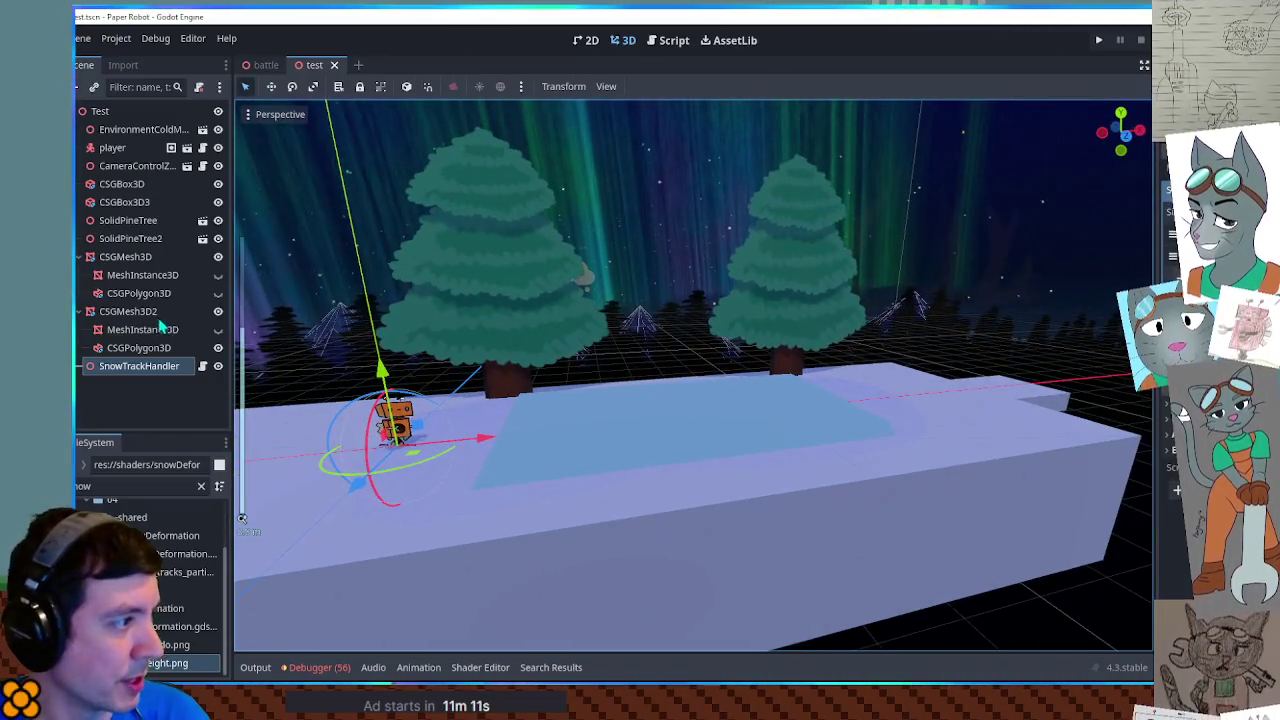
left_click(141, 279)
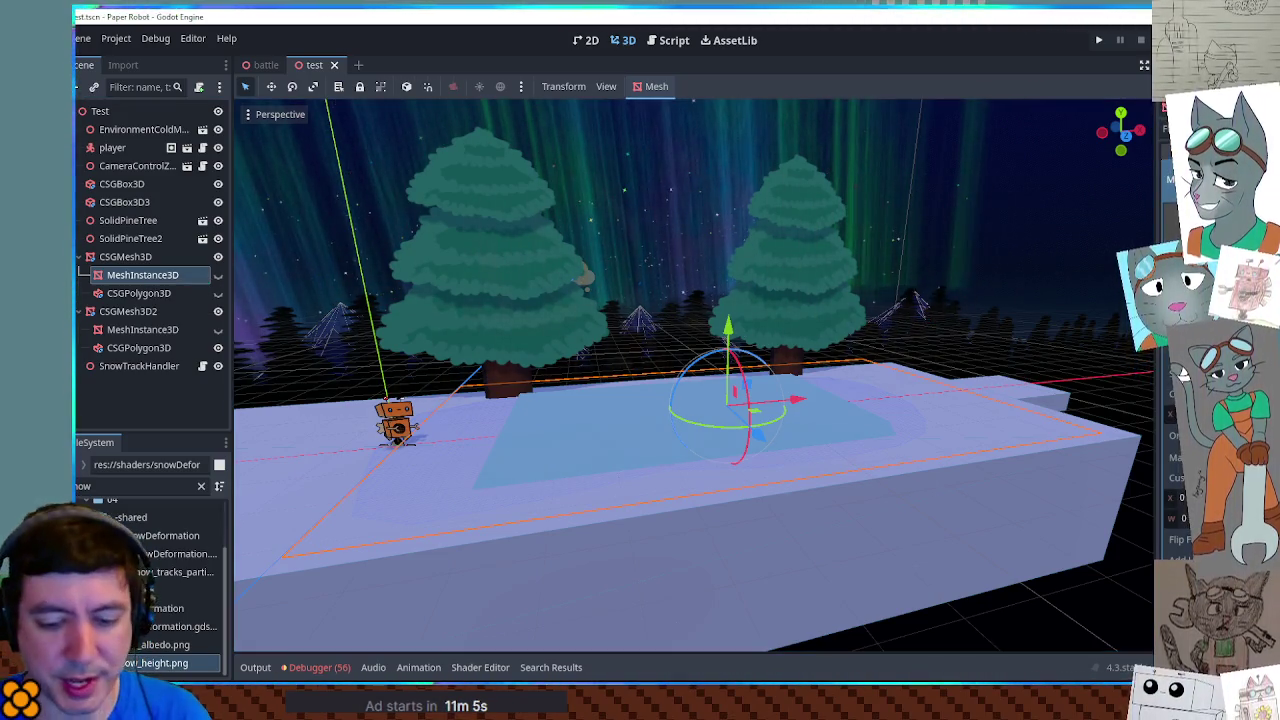
key("Return")
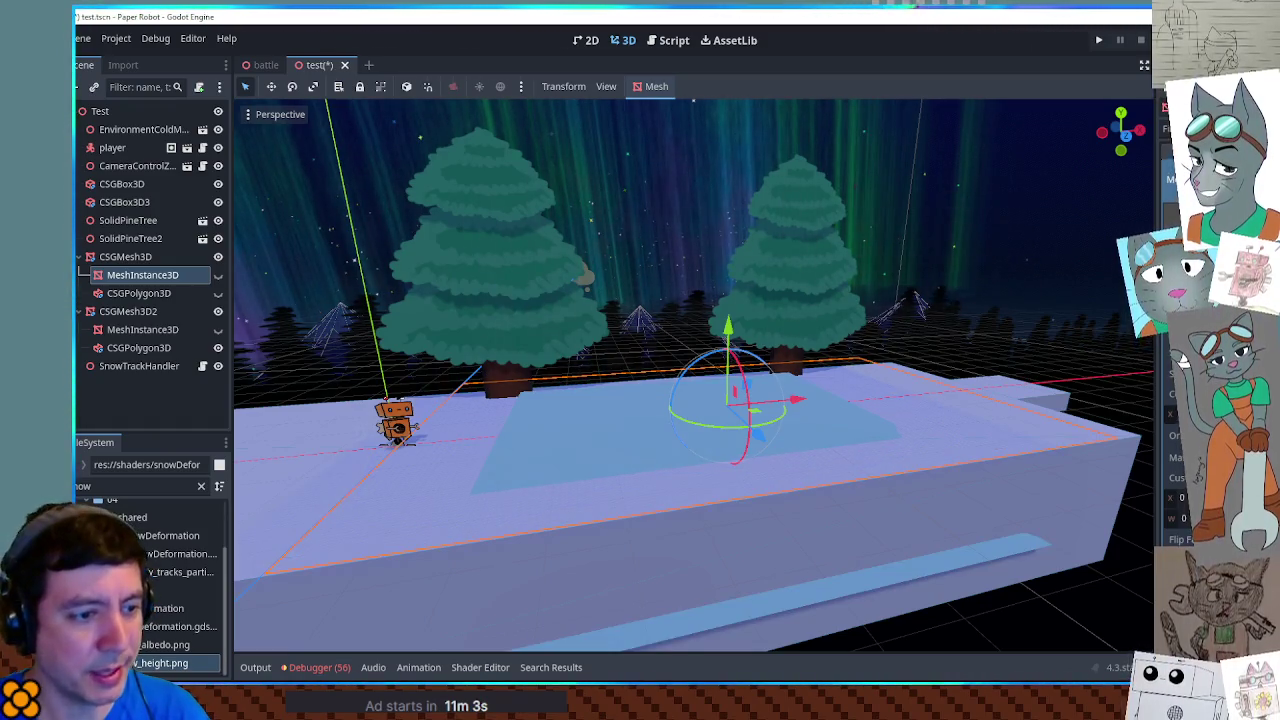
mouse_move(933, 556)
left_mouse_down()
mouse_move(1037, 500)
mouse_move(994, 523)
mouse_move(826, 540)
left_mouse_up()
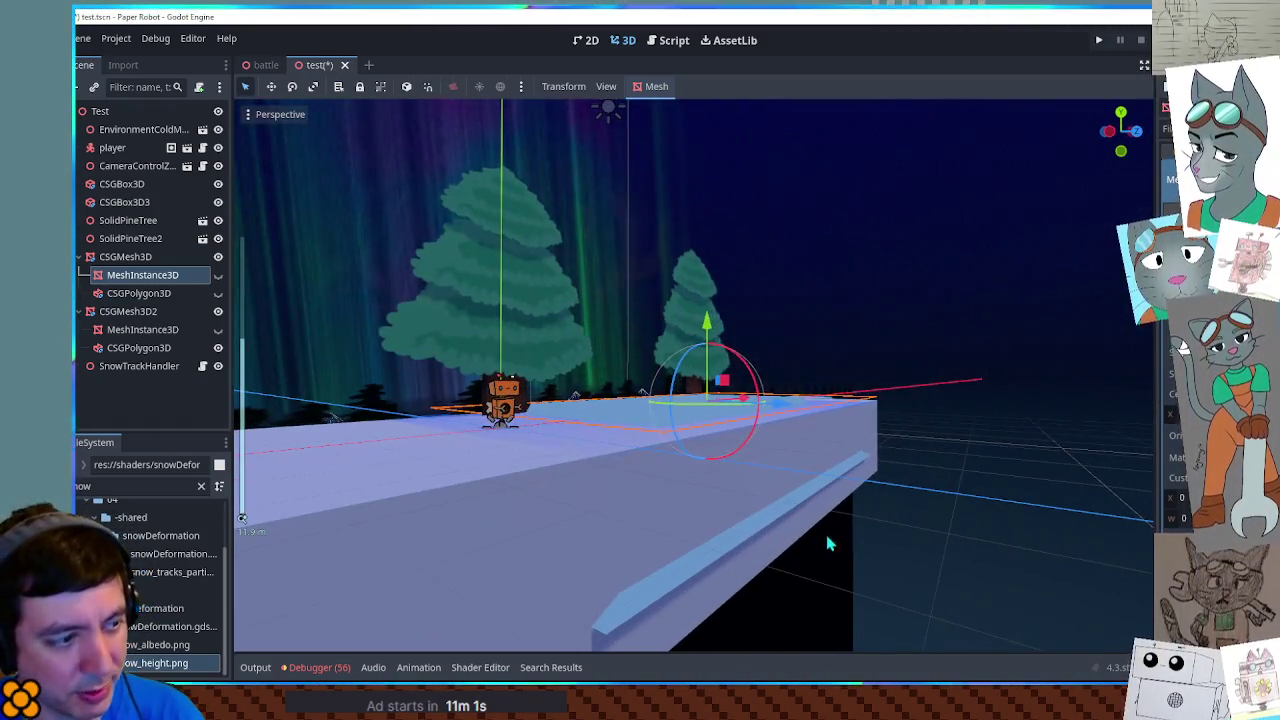
key("ctrl+s")
key("F6")
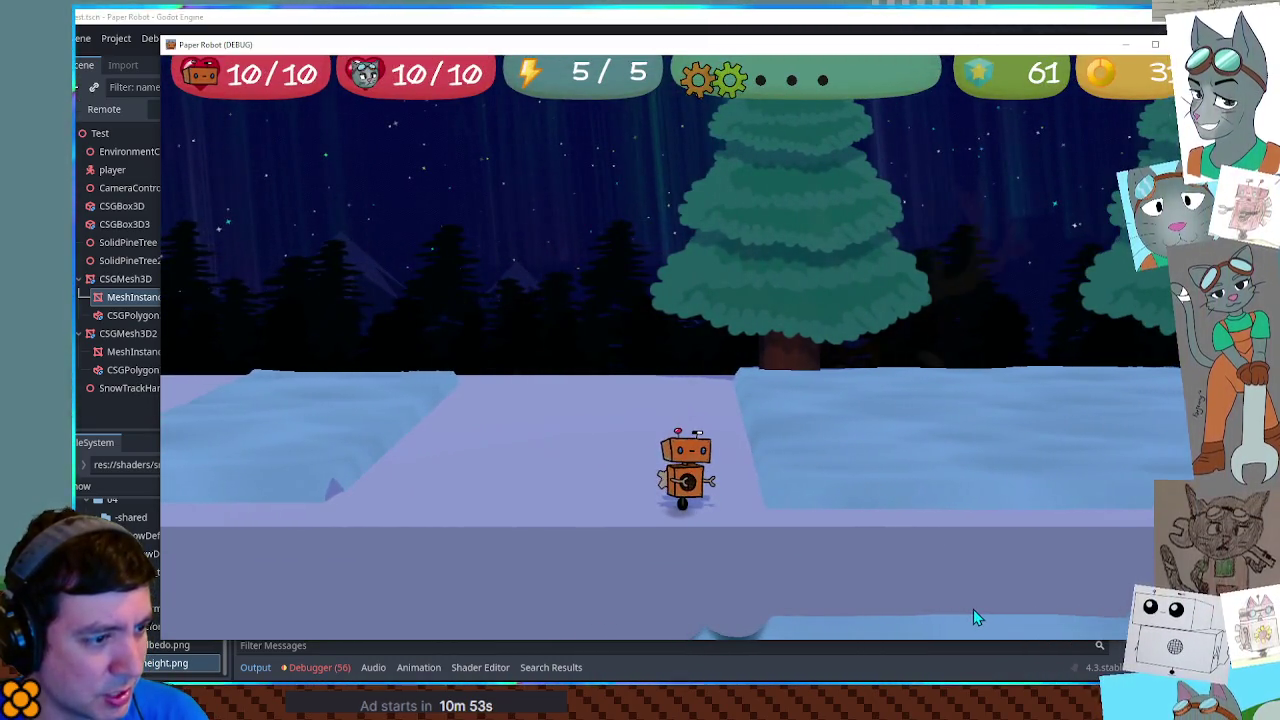
Step: Stop the game, remove the * 5.0 multiplier from shader line 43, and save
key("F8")
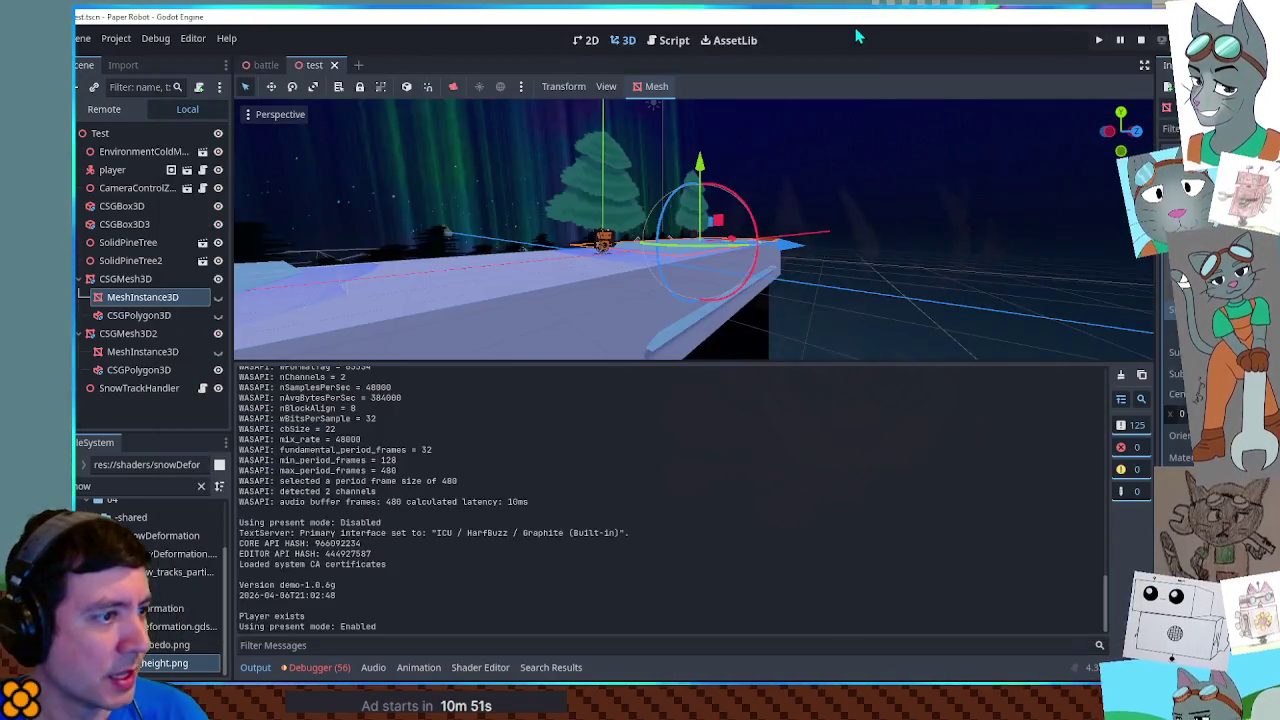
left_click(480, 667)
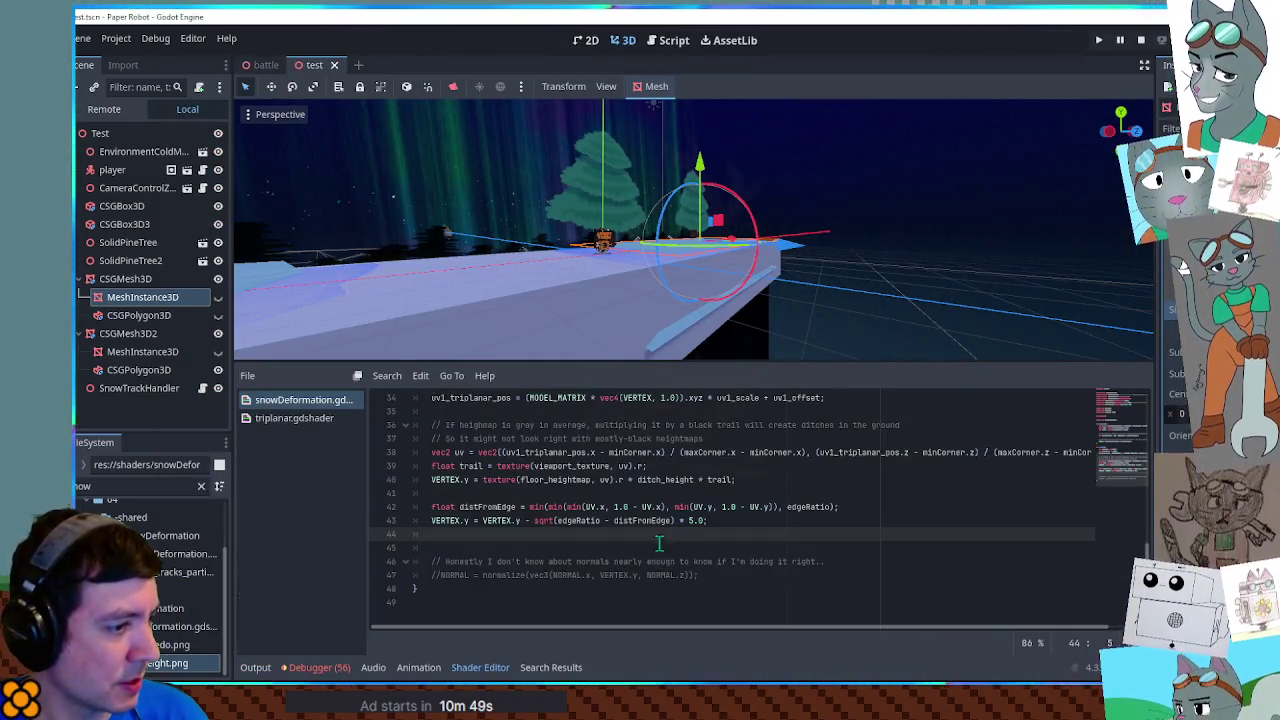
left_click_drag(679, 521, 705, 522)
type(";")
key("ctrl+s")
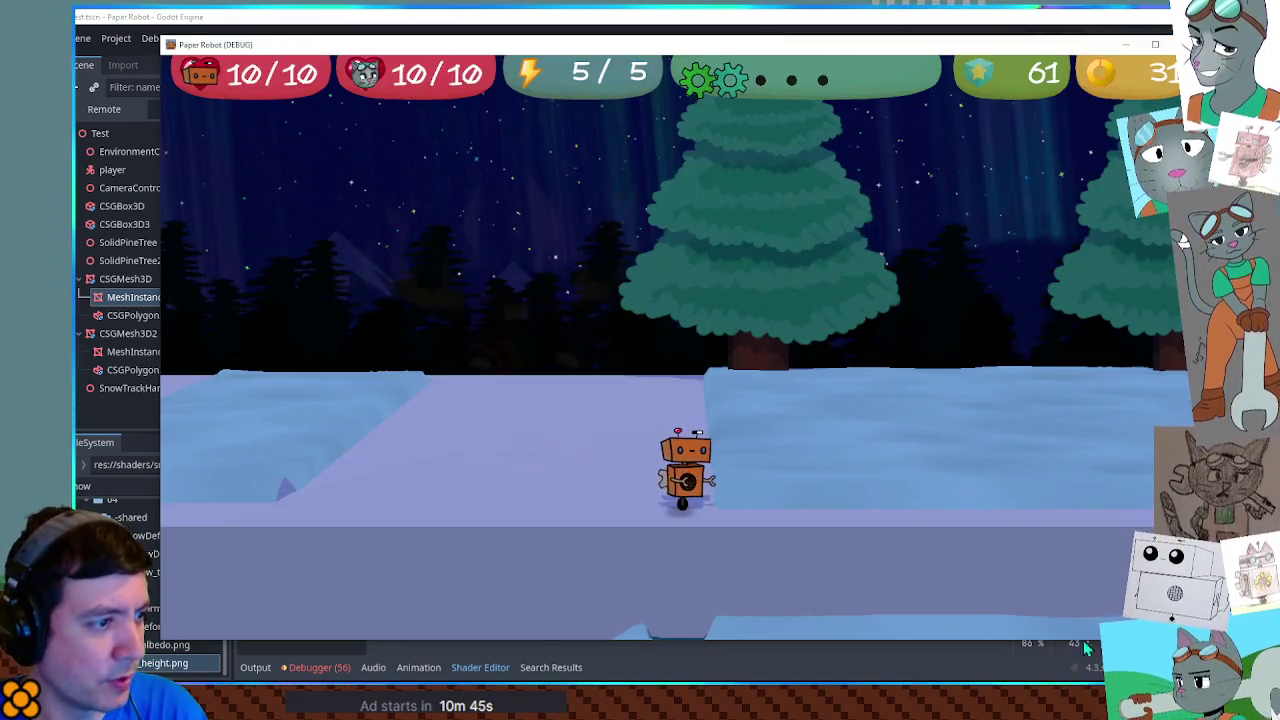
Step: Test-run the scene, driving the robot right with D to carve a snow trail, then close it
key("F6")
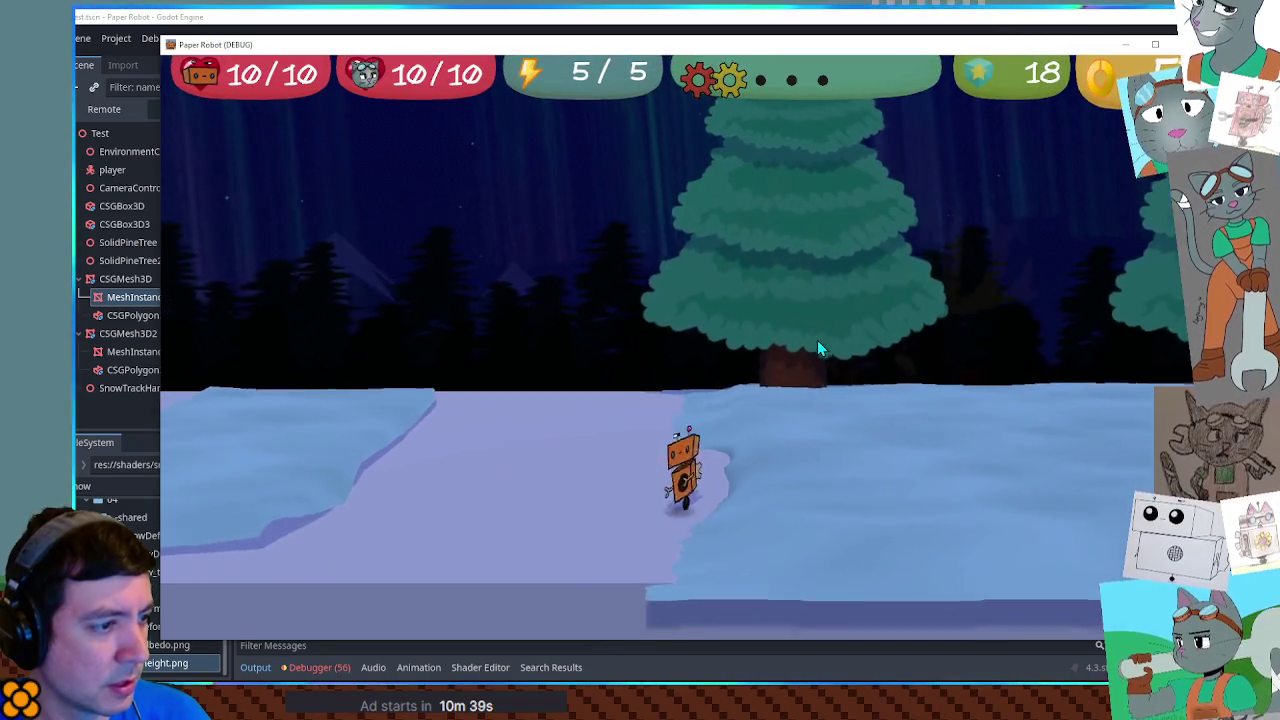
key("d")
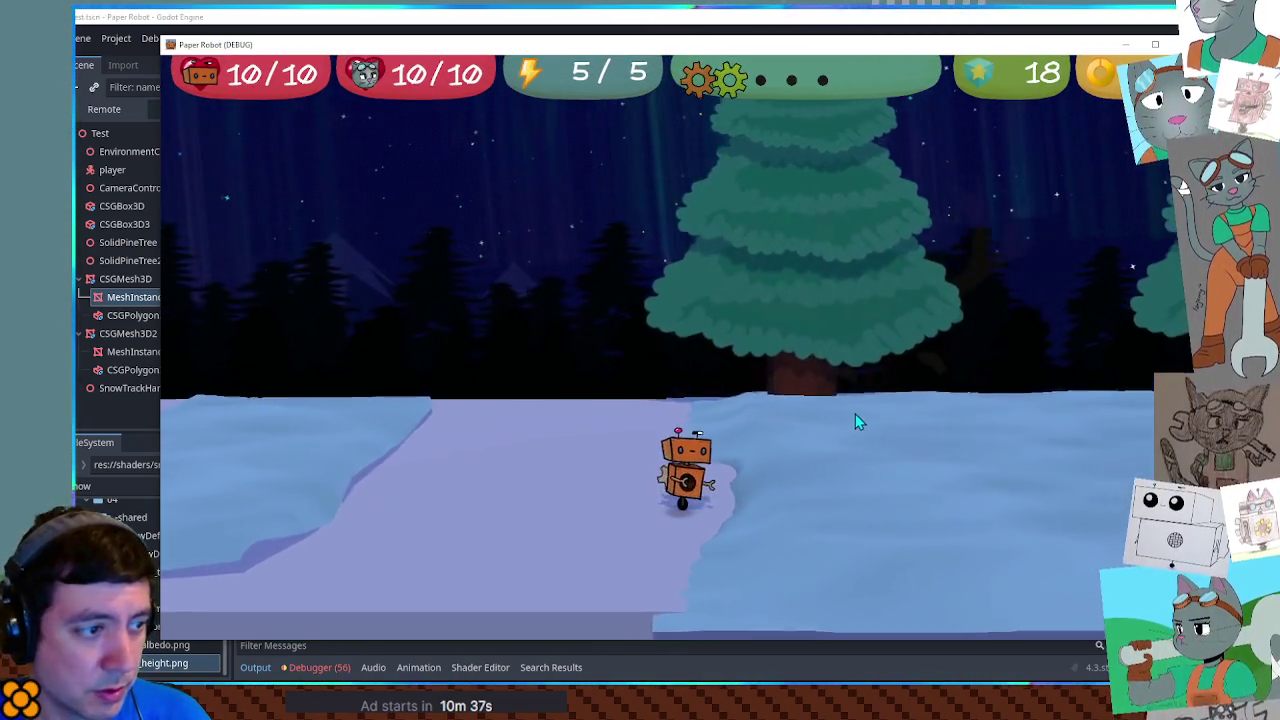
key("d")
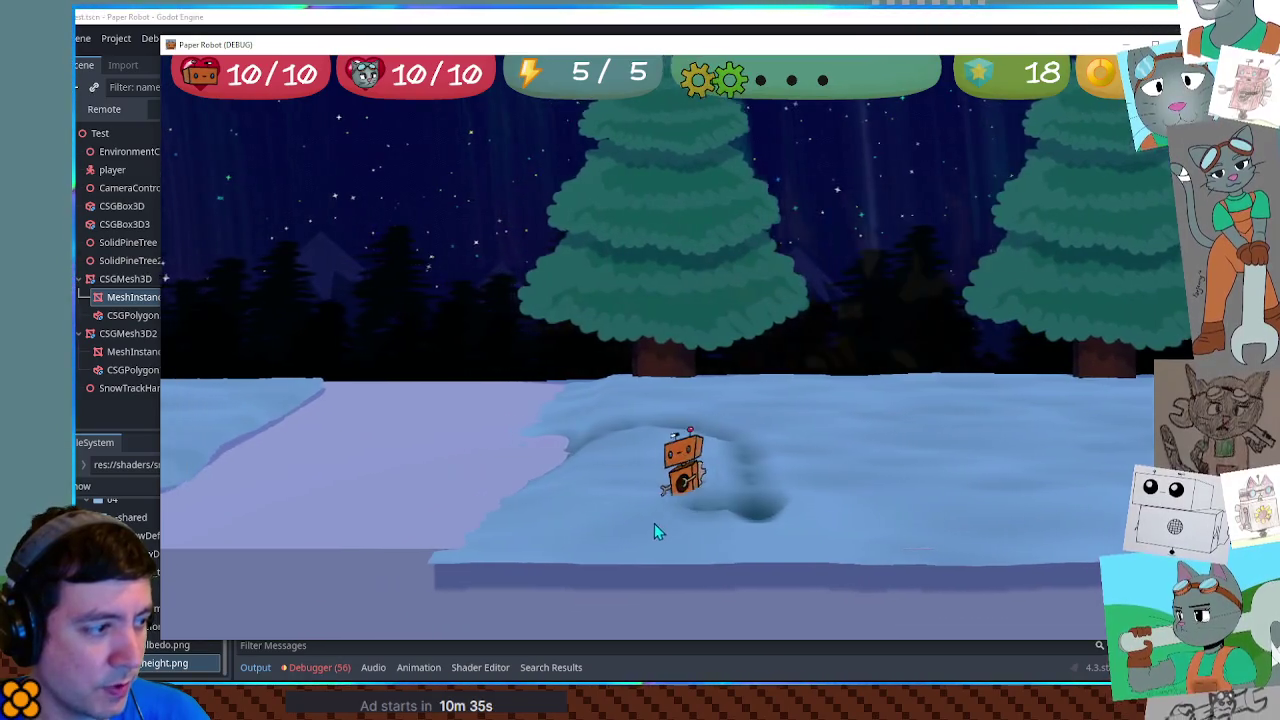
key("d")
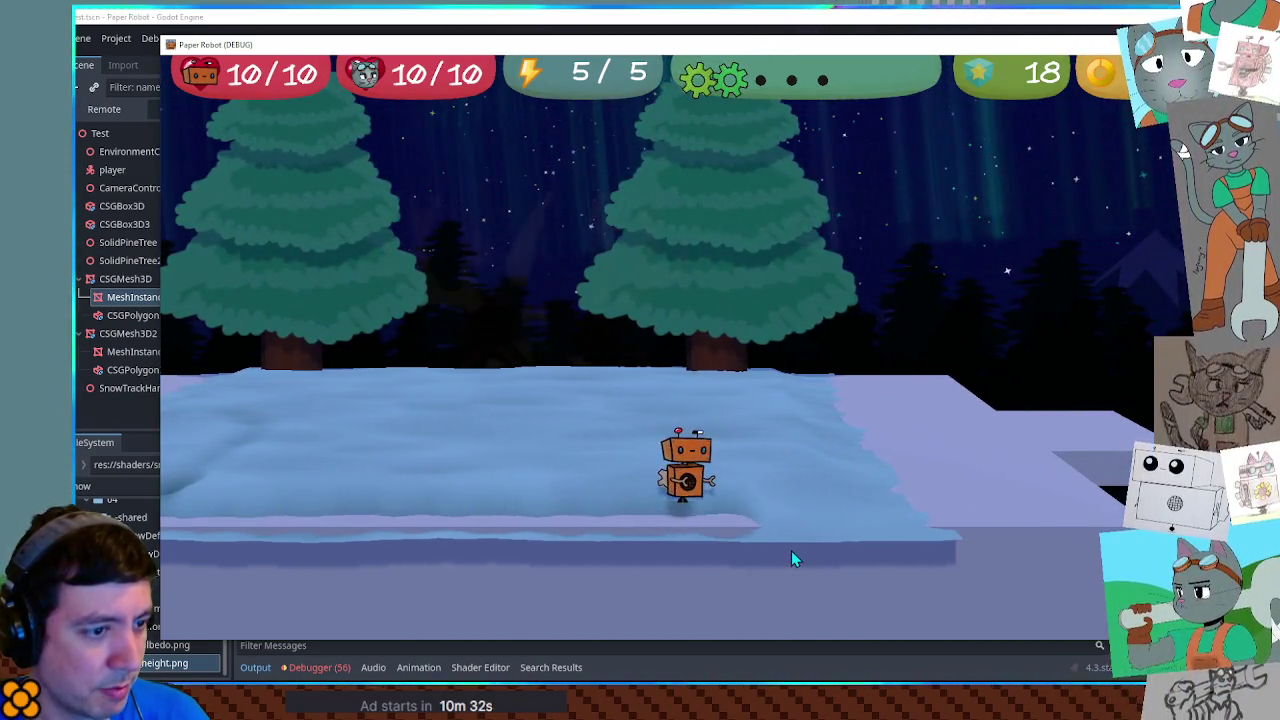
key("d")
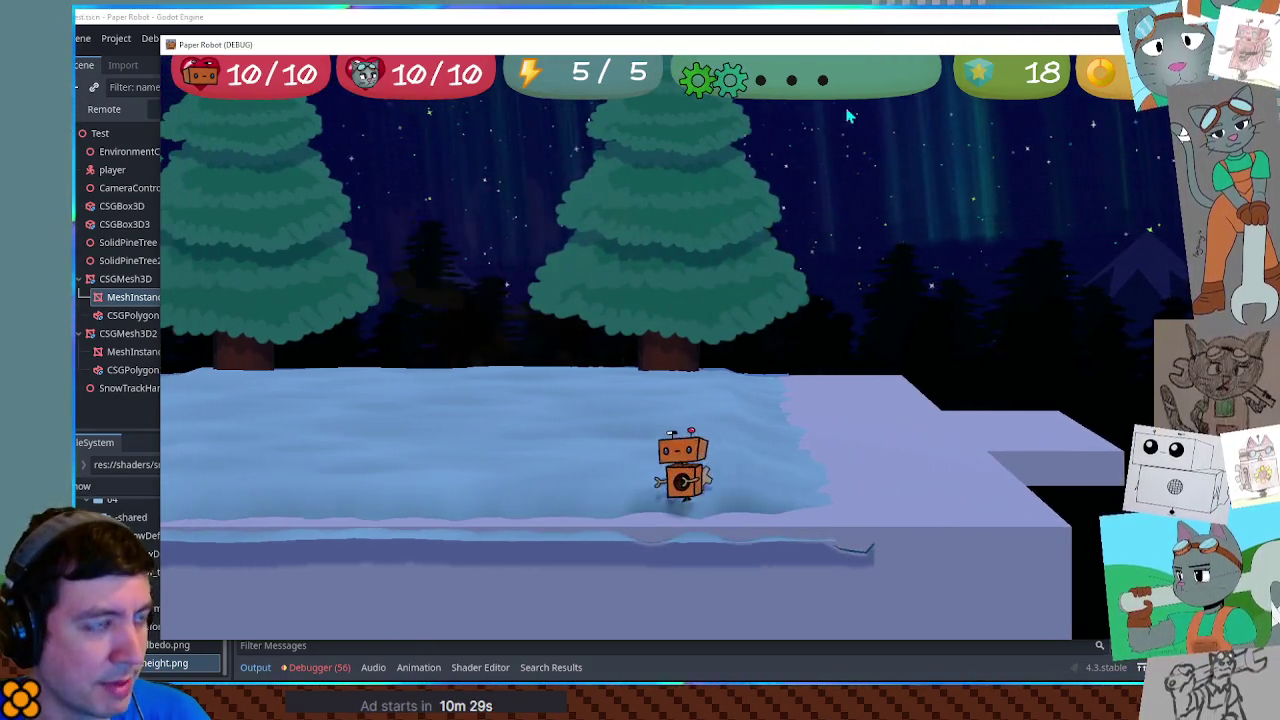
key("F8")
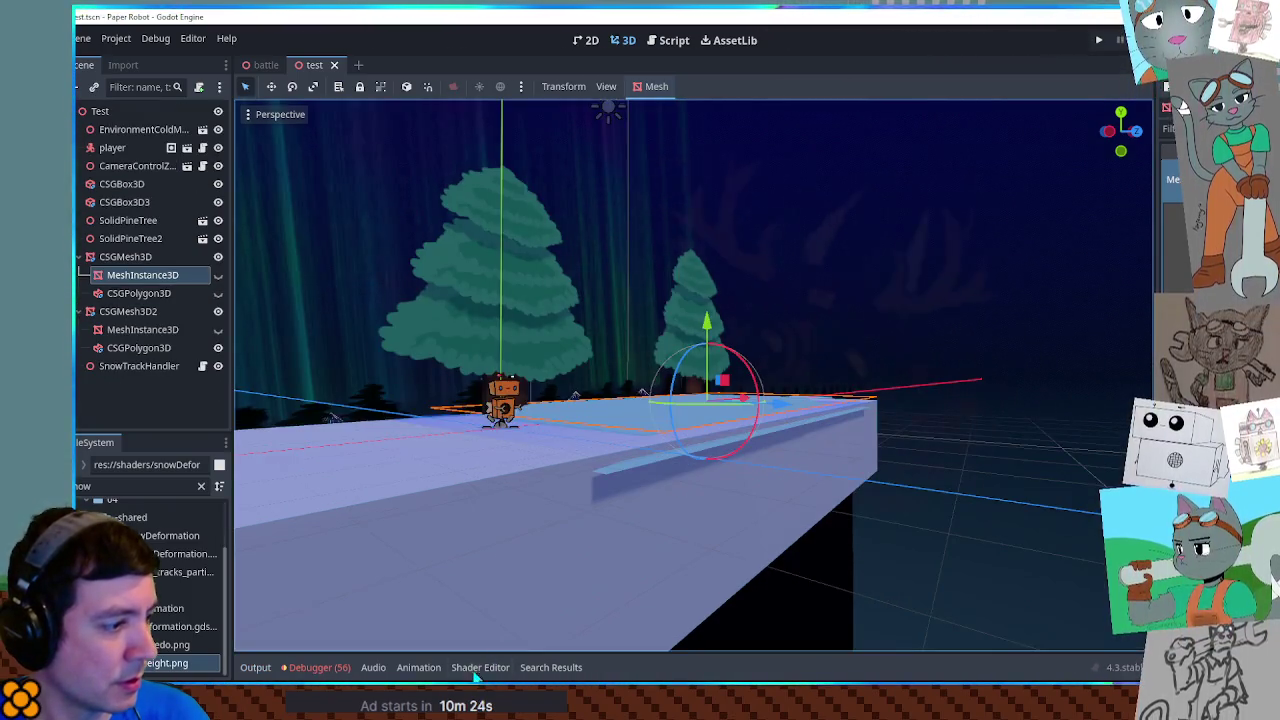
Step: Change sqrt to inversesqrt on line 43 of the snowDeformation shader and save
left_click(480, 667)
left_click(534, 520)
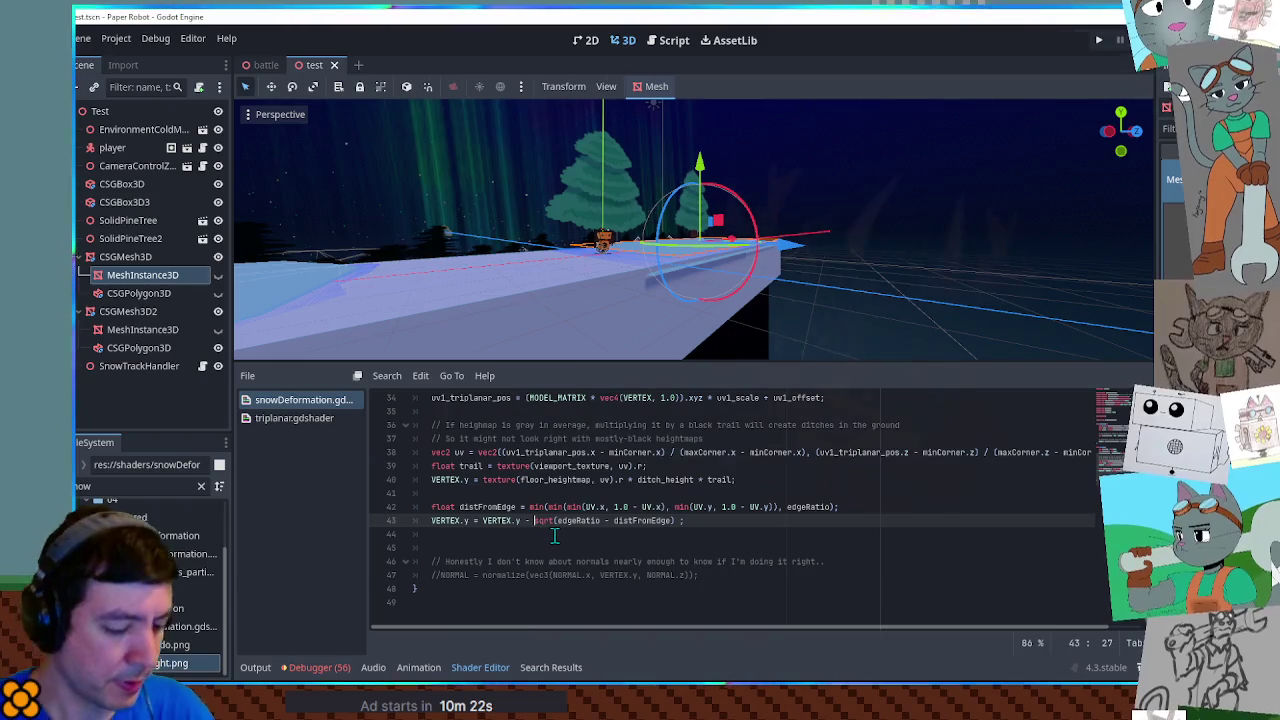
type("inv")
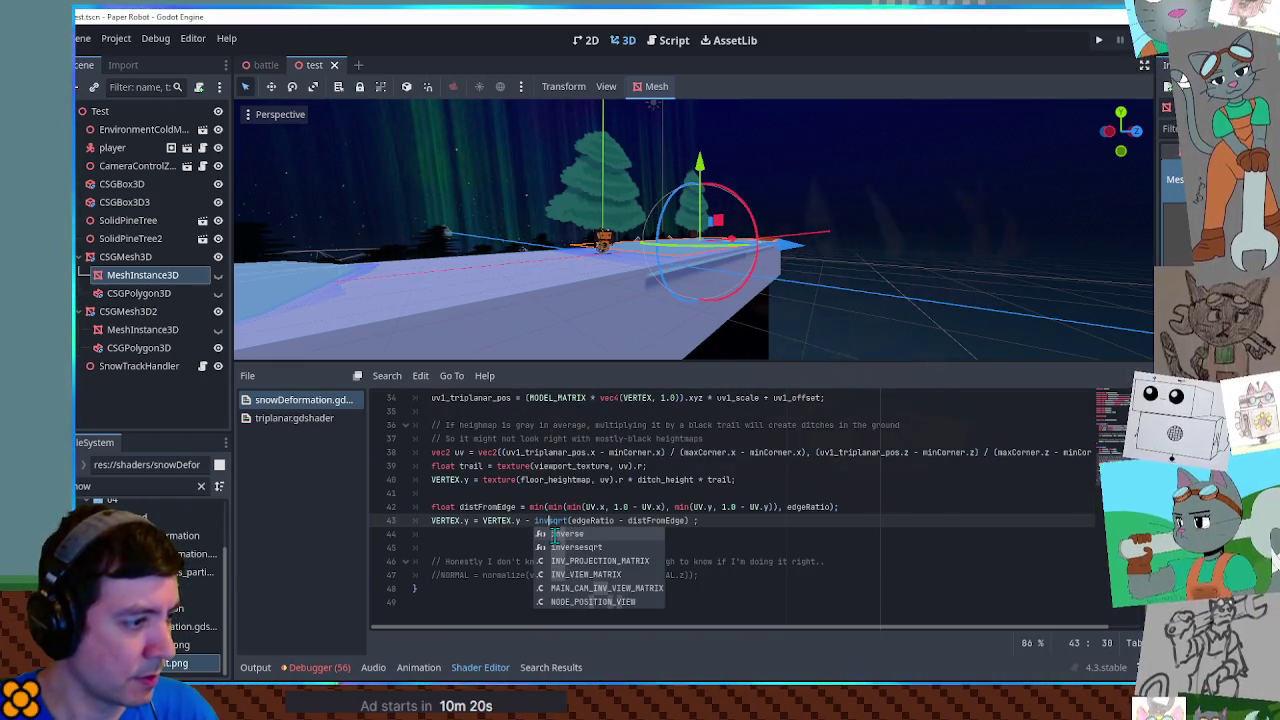
key("Down")
key("Return")
key("ctrl+s")
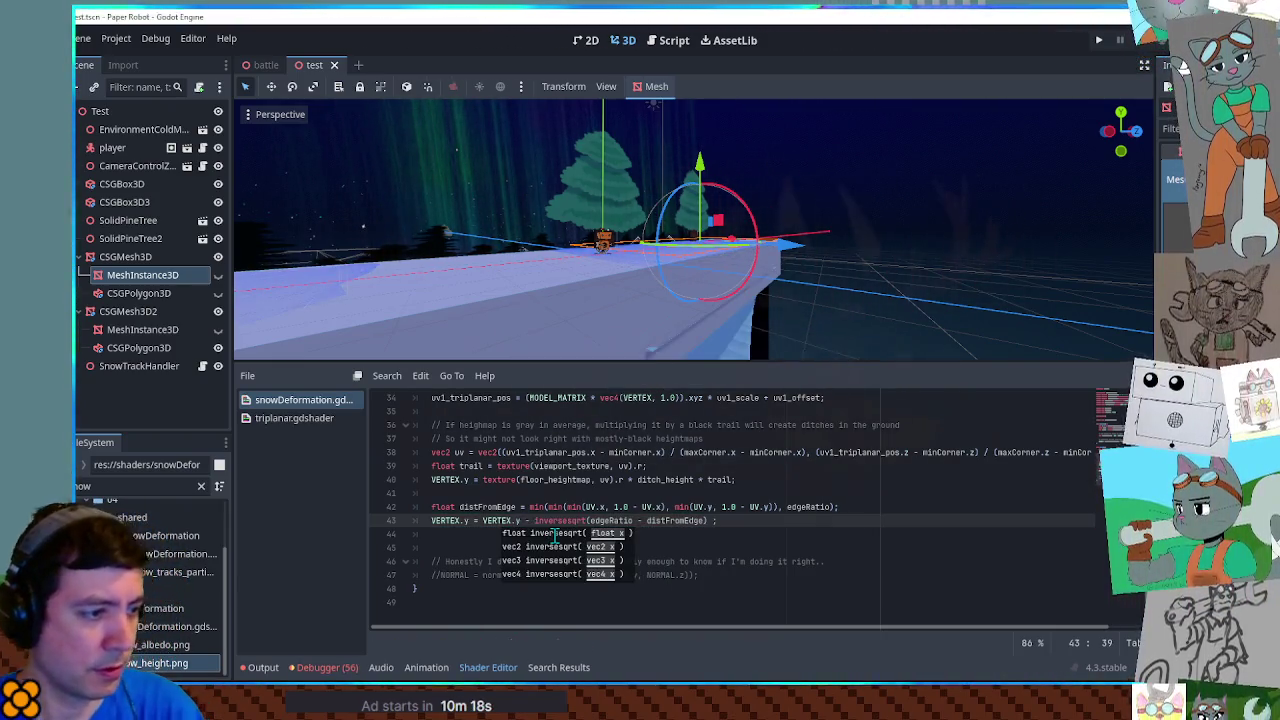
Step: After orbiting around the snow block, revert line 43 from inversesqrt back to sqrt
left_click(735, 467)
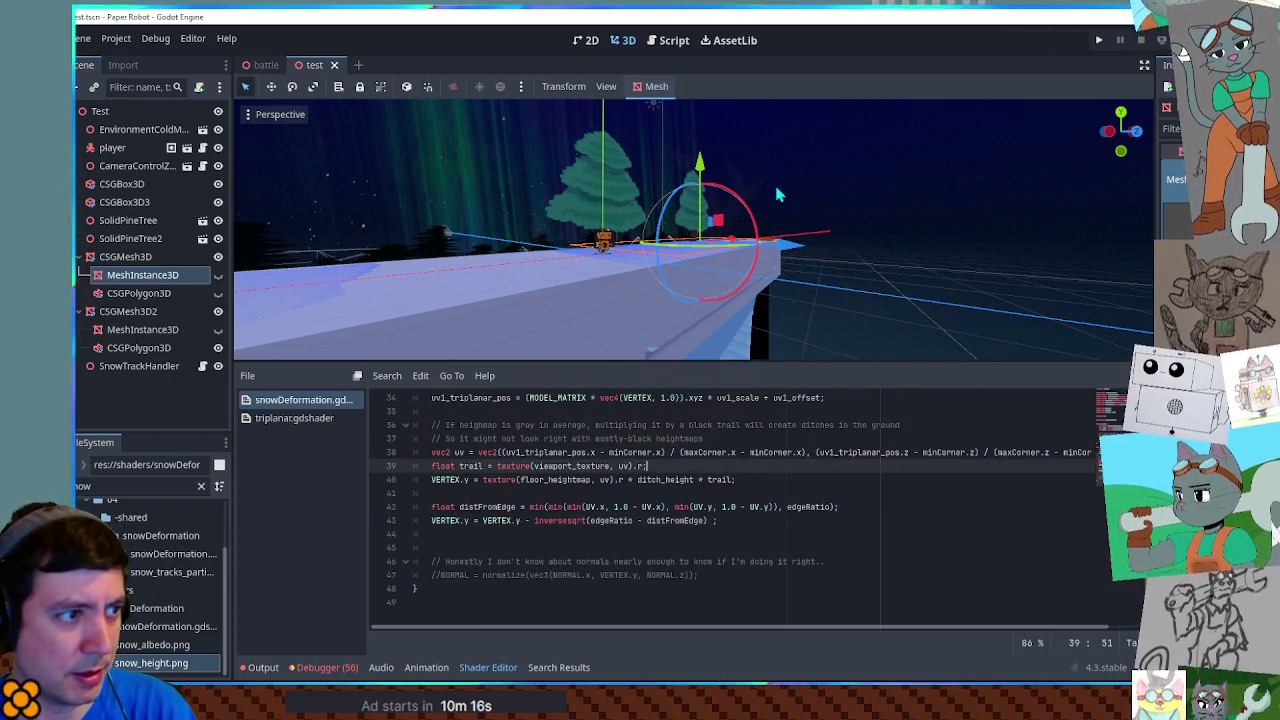
scroll(790, 213, "up", 4)
scroll(790, 213, "up", 3)
scroll(790, 200, "down", 3)
scroll(790, 190, "up", 3)
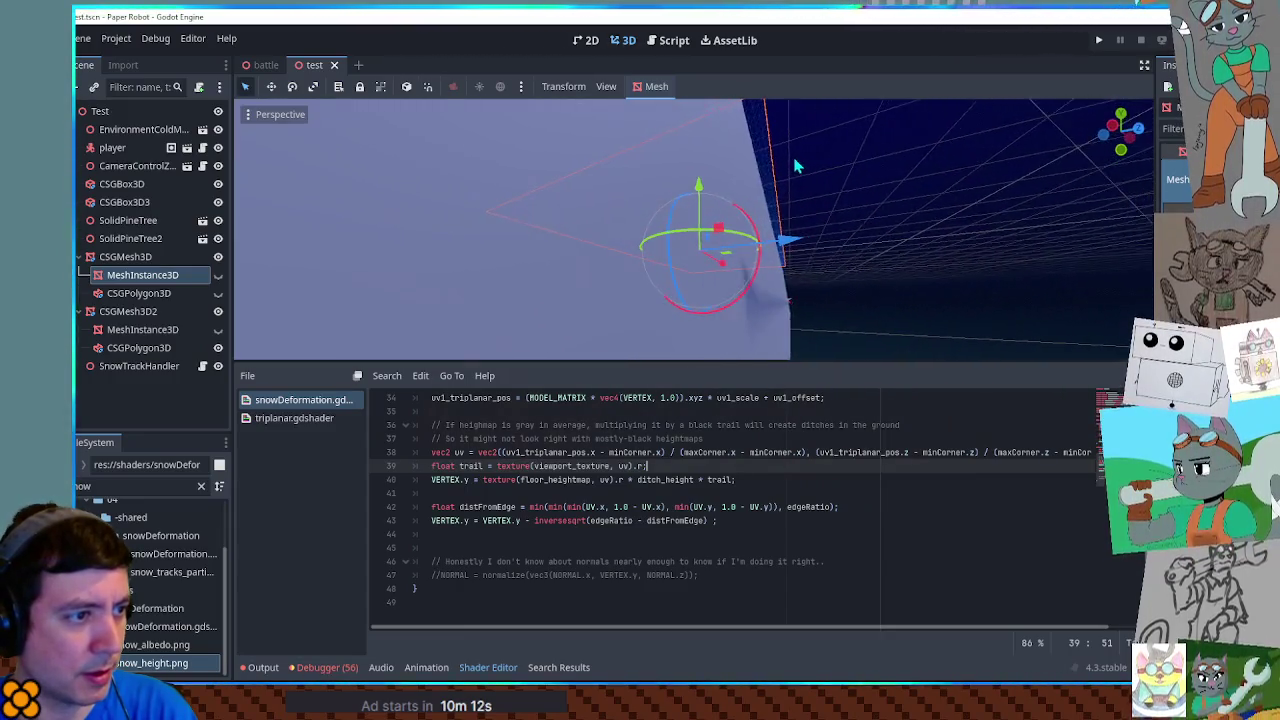
scroll(795, 160, "down", 3)
mouse_move(810, 177)
left_mouse_down()
mouse_move(490, 233)
mouse_move(674, 330)
mouse_move(675, 287)
left_mouse_up()
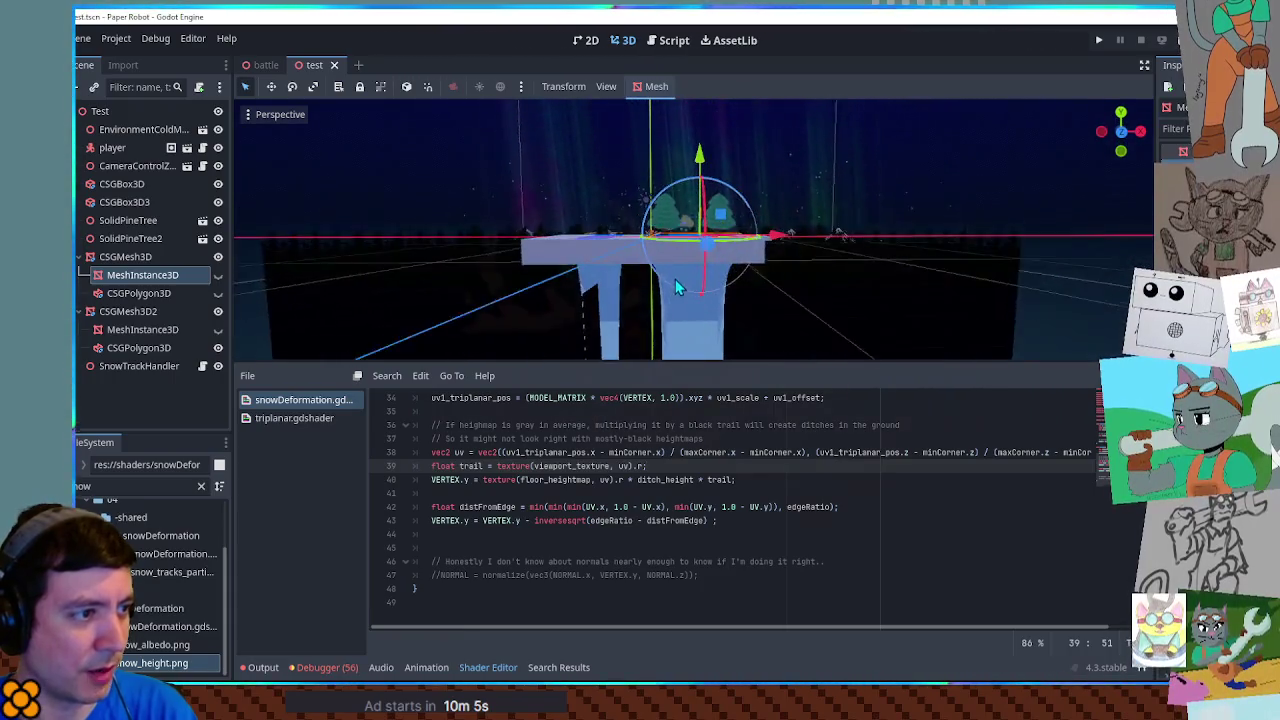
left_click(569, 520)
key("BackSpace")
key("BackSpace")
key("BackSpace")
key("BackSpace")
key("BackSpace")
key("BackSpace")
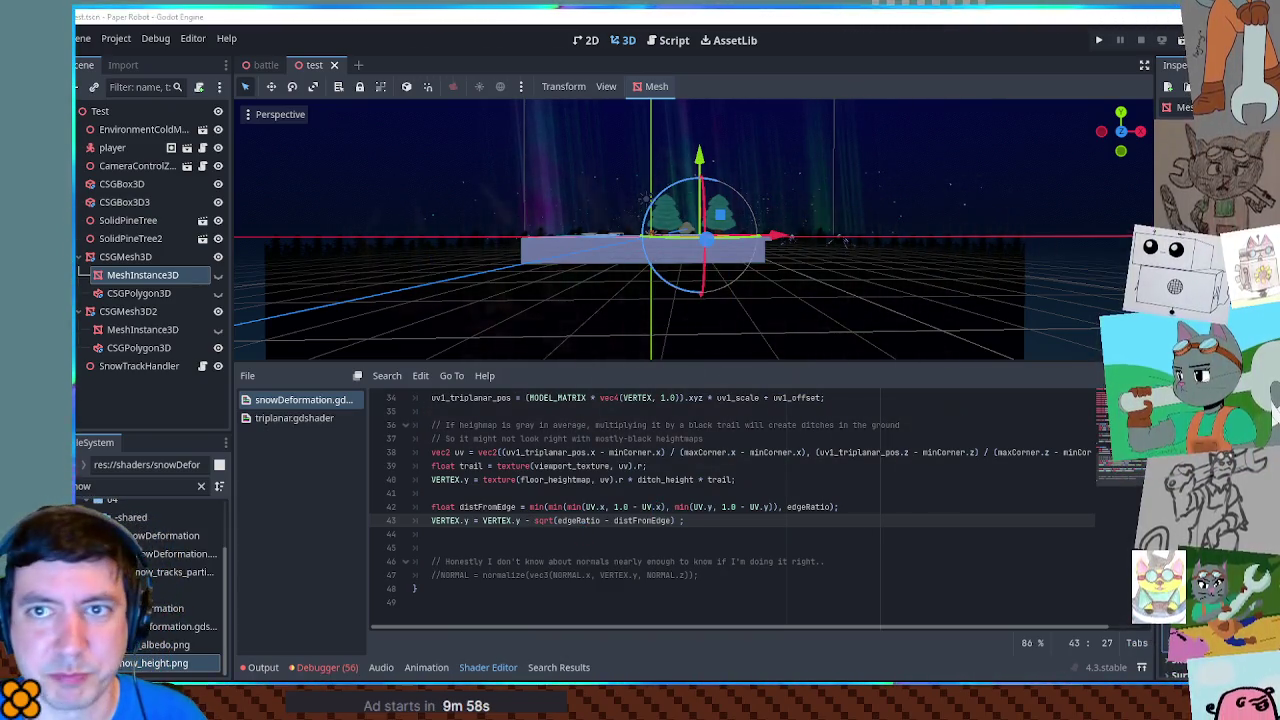
key("alt+Tab")
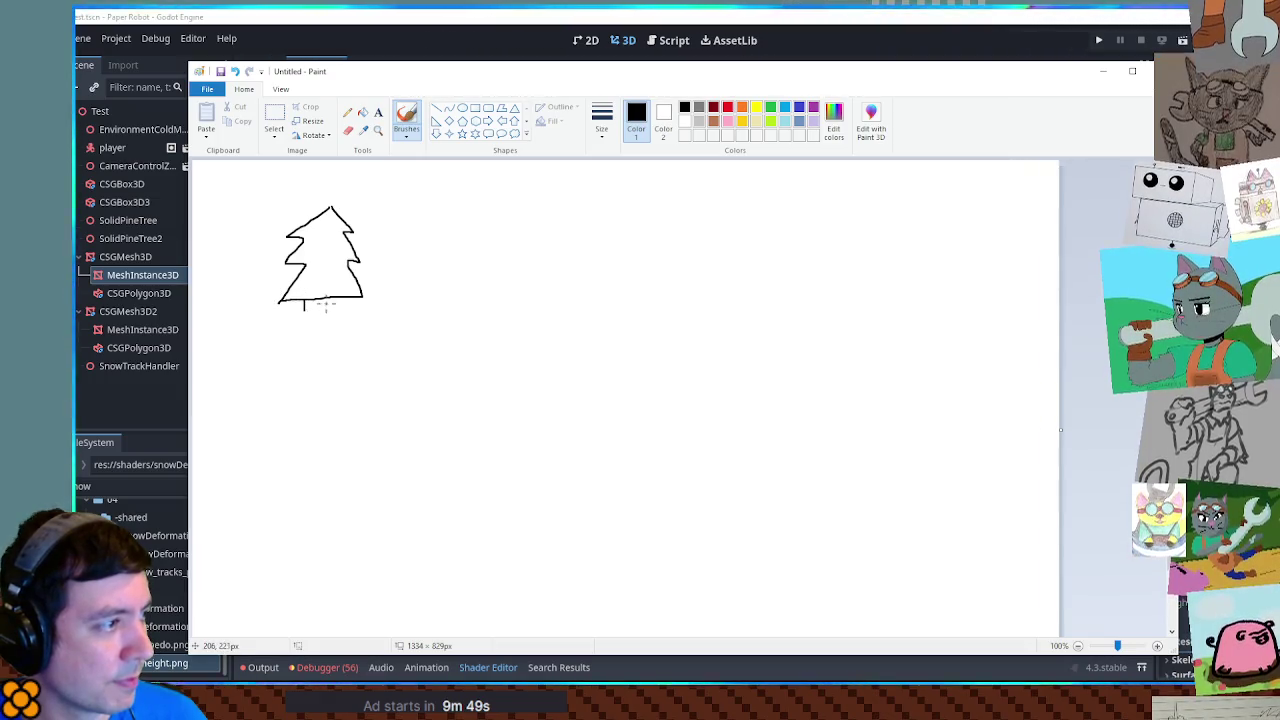
Step: Sketch a ground line and a thickest-size blue snow-level curve in Paint, then move Paint aside
left_click_drag(319, 316, 804, 316)
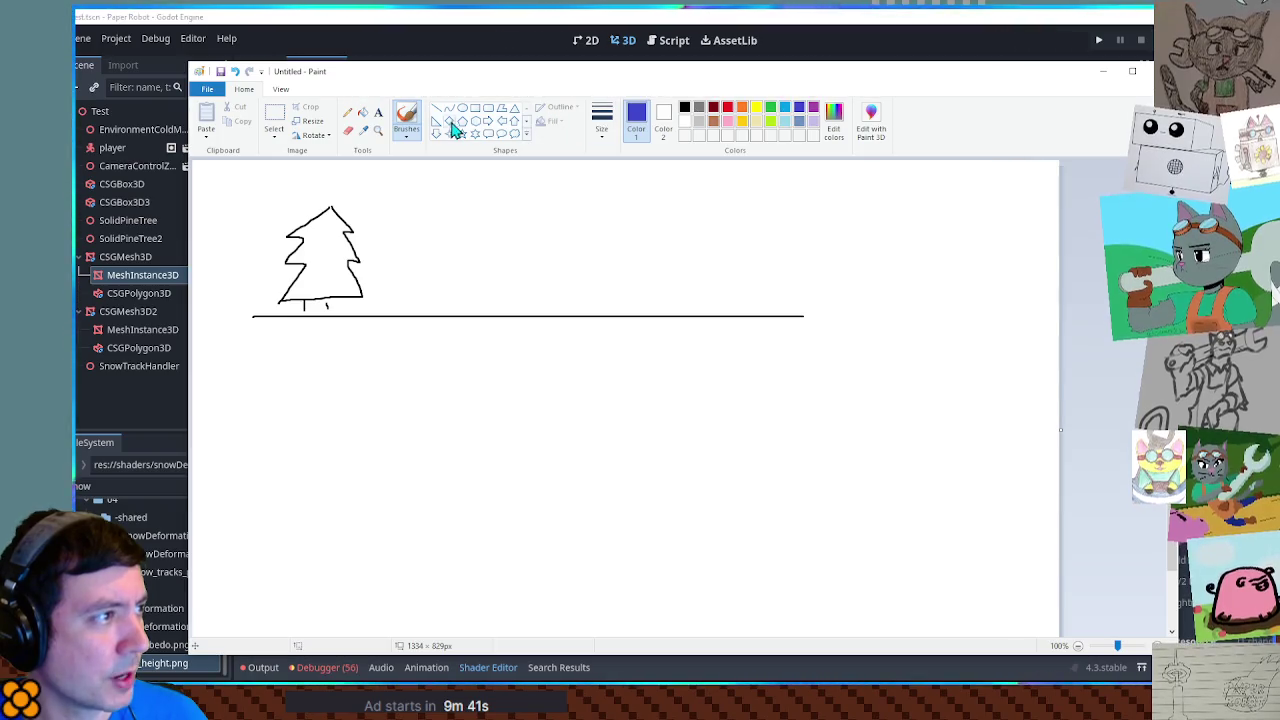
left_click(601, 120)
left_click(589, 236)
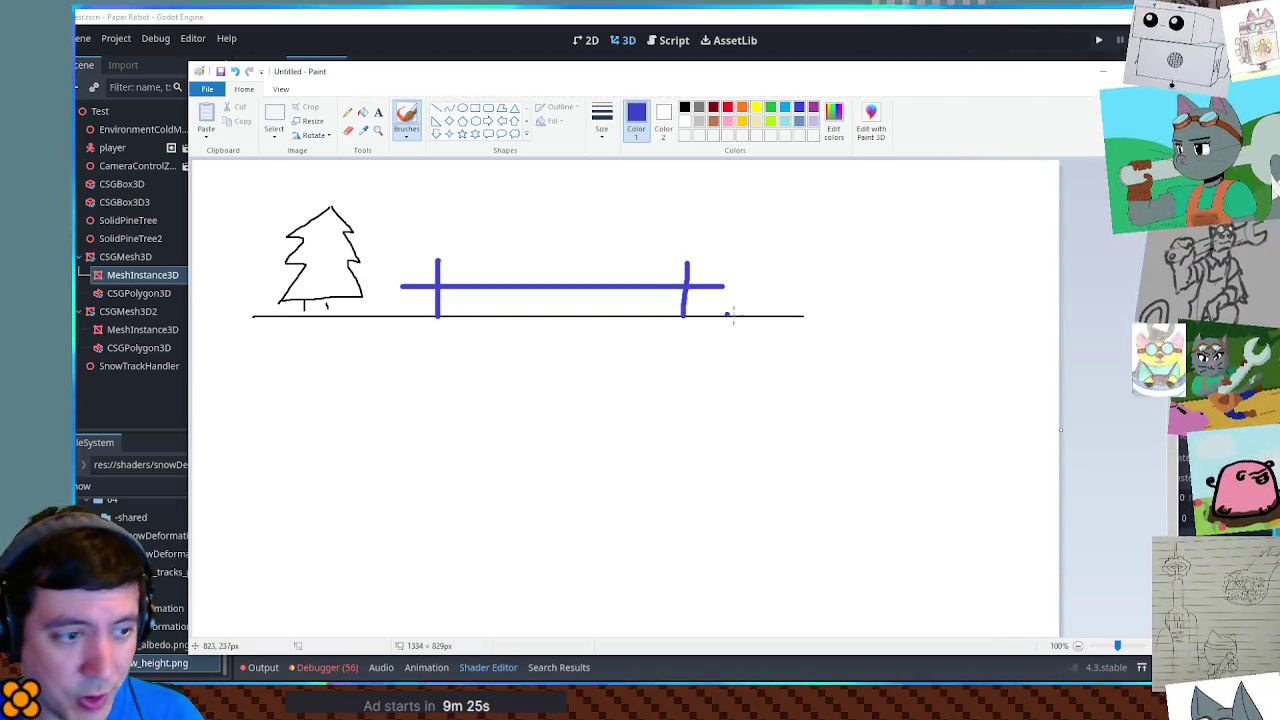
scroll(690, 291, "up", 1, "ctrl")
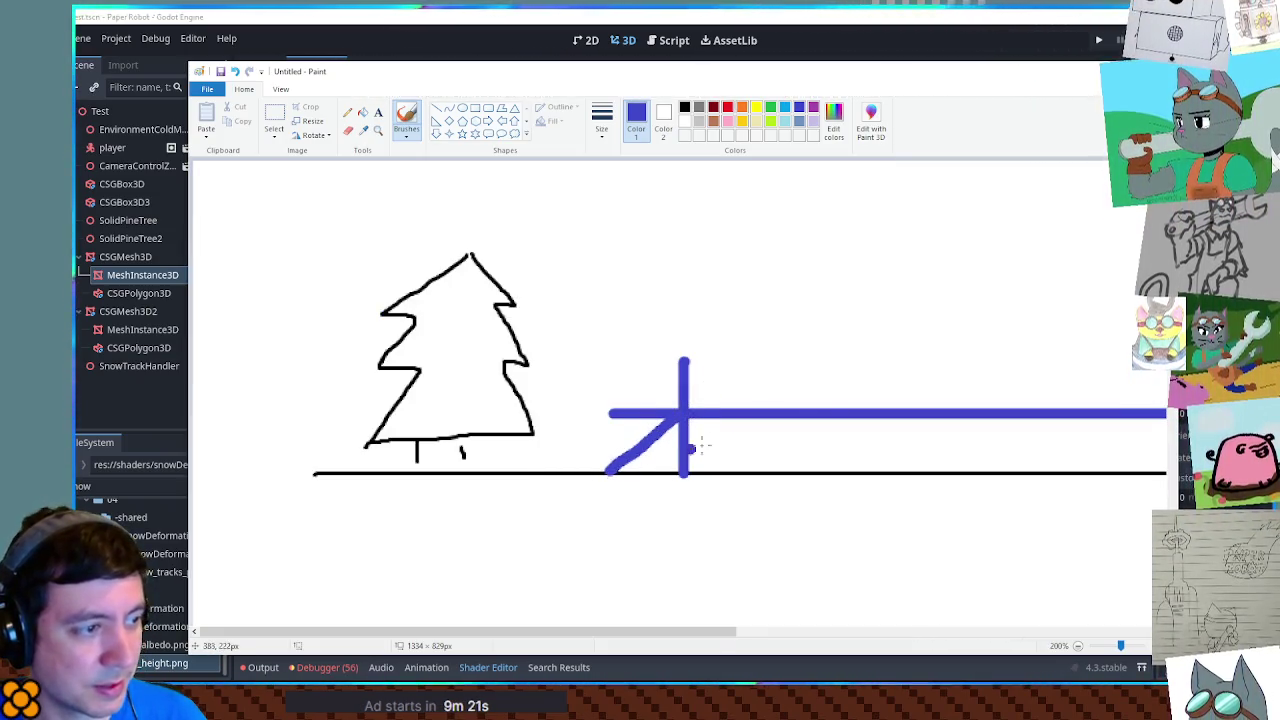
left_click_drag(645, 633, 891, 620)
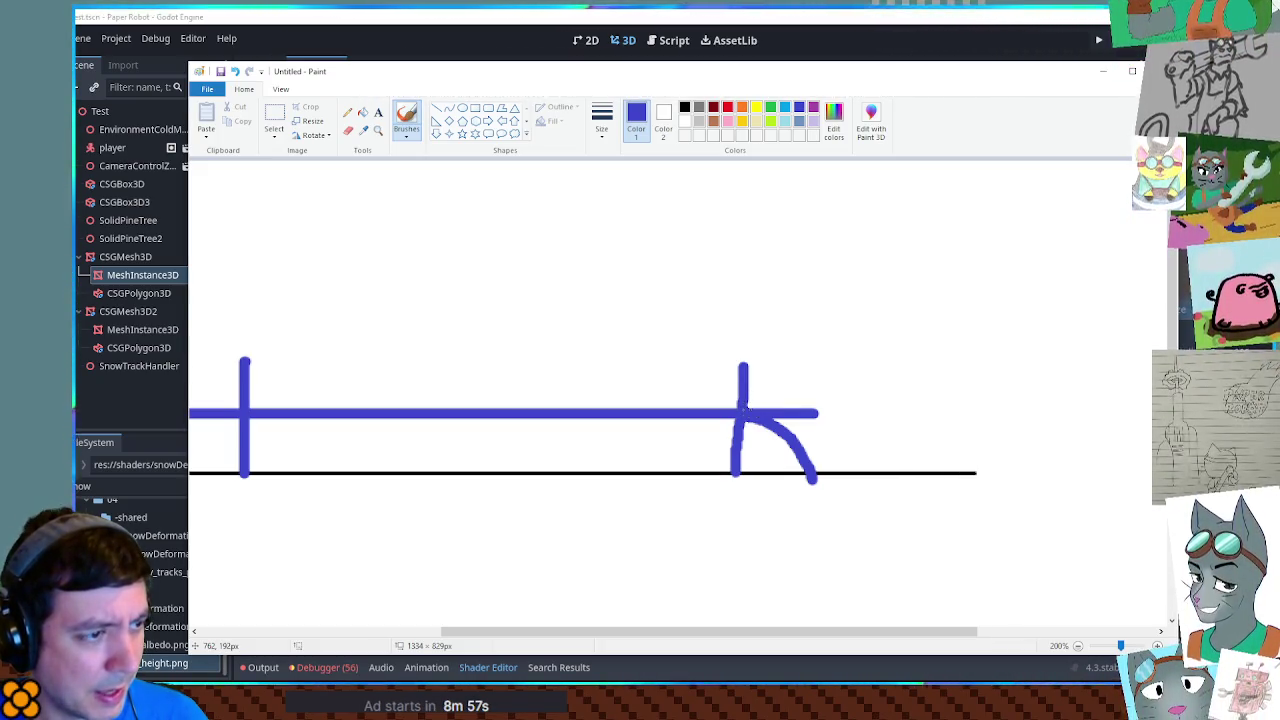
left_click_drag(885, 90, 1279, 104)
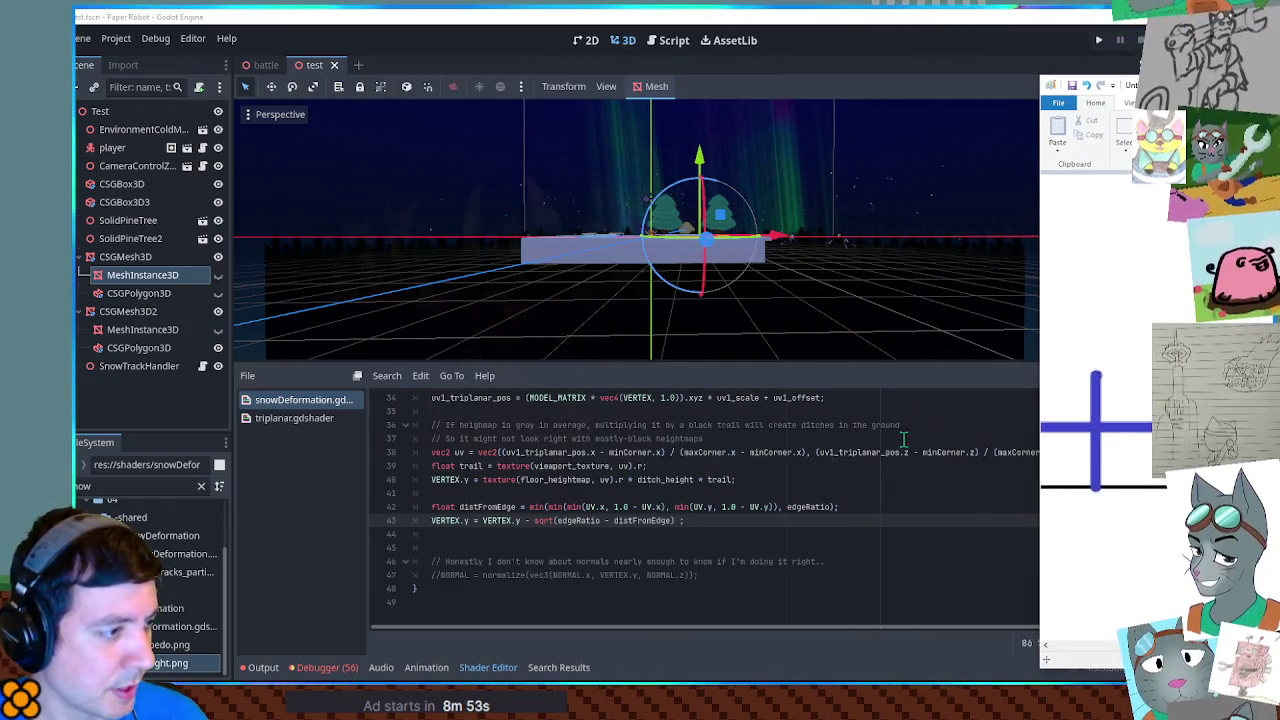
Step: Review the edge formula on lines 42-43, then undo the newest stray strokes in Paint
left_click_drag(556, 521, 672, 521)
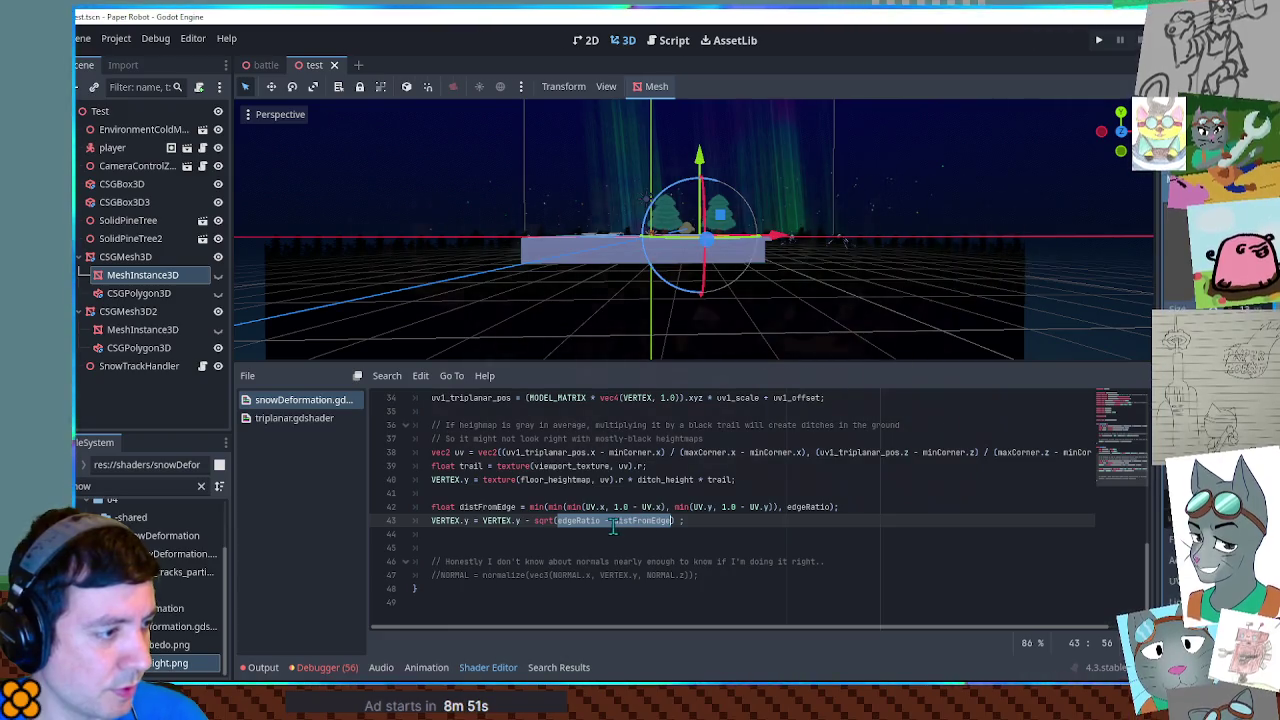
double_click(487, 507)
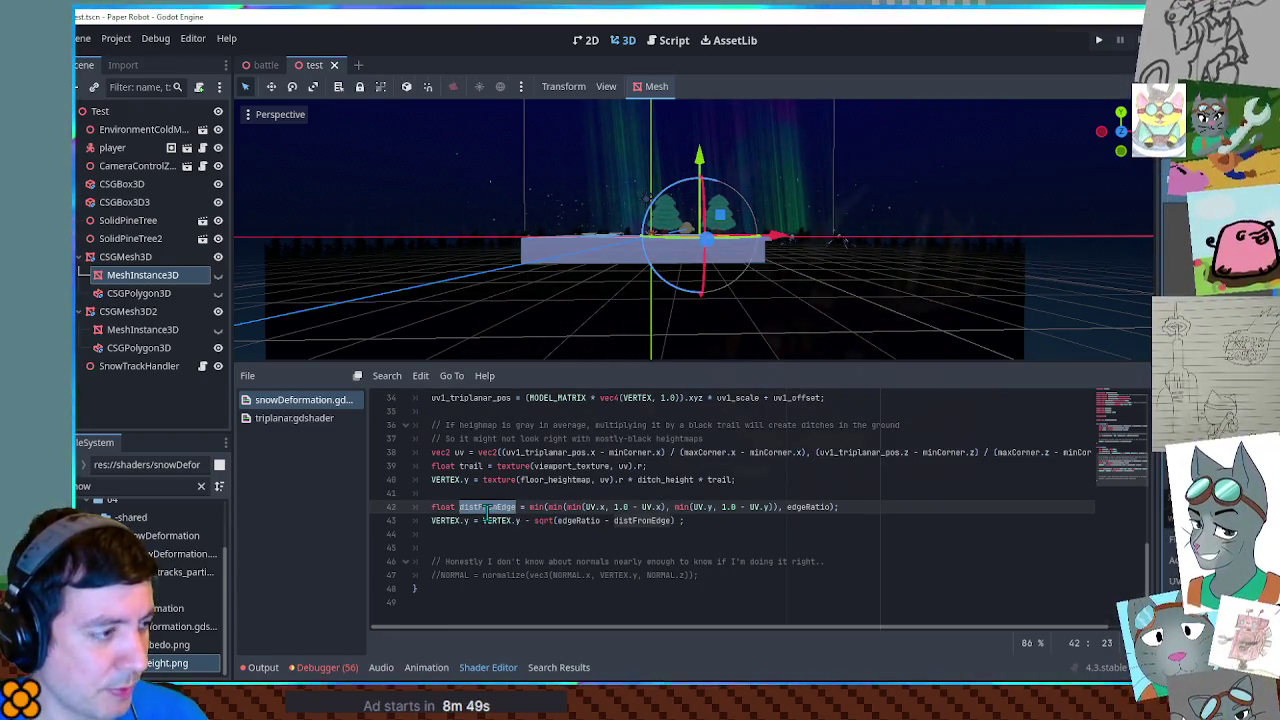
key("alt+Tab")
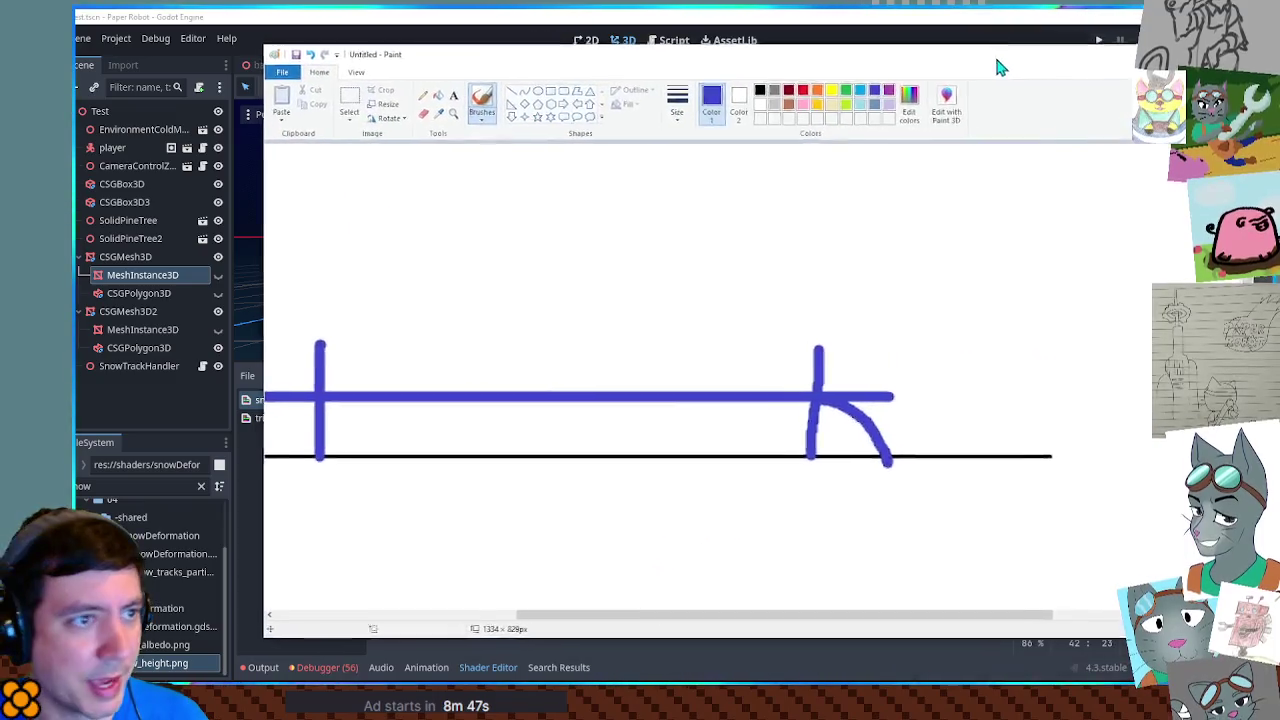
left_click_drag(881, 353, 898, 323)
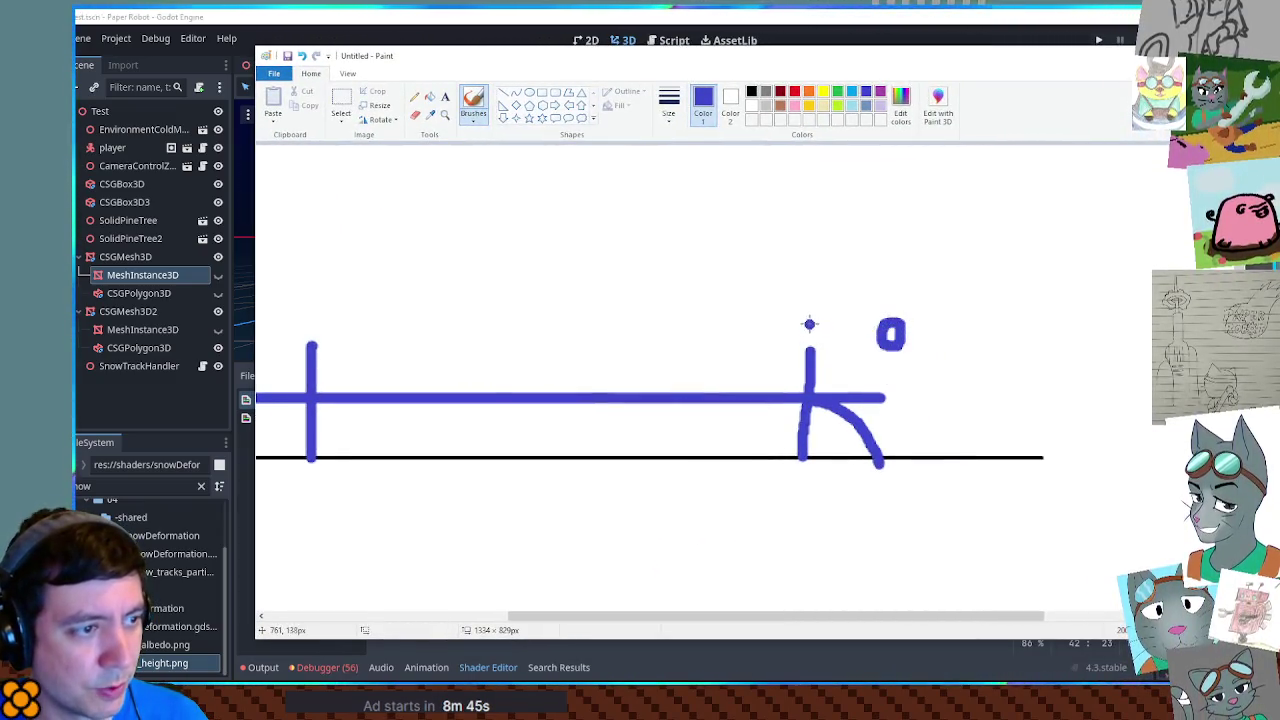
key("ctrl+z")
key("ctrl+z")
Step: Brush a small blue circle above the right vertical marker, then minimise Paint
left_click_drag(520, 55, 1242, 88)
left_click_drag(551, 520, 672, 520)
left_click_drag(1242, 88, 500, 75)
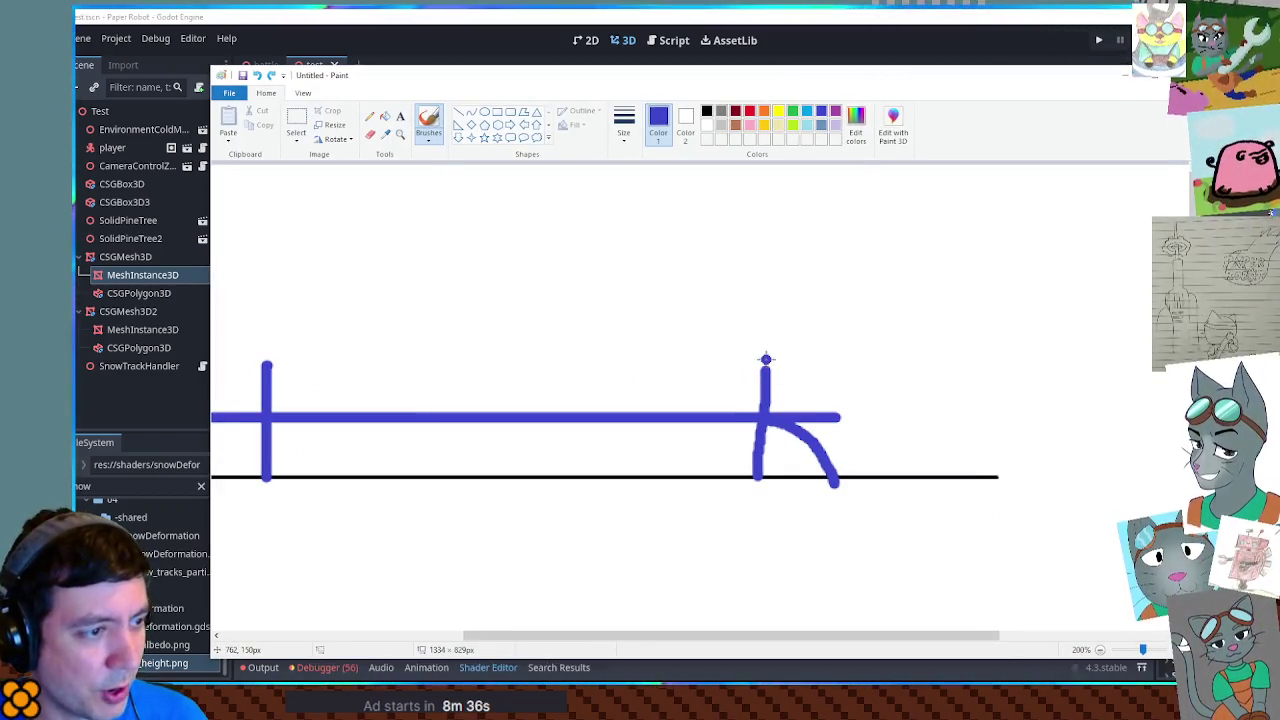
left_click_drag(763, 335, 757, 329)
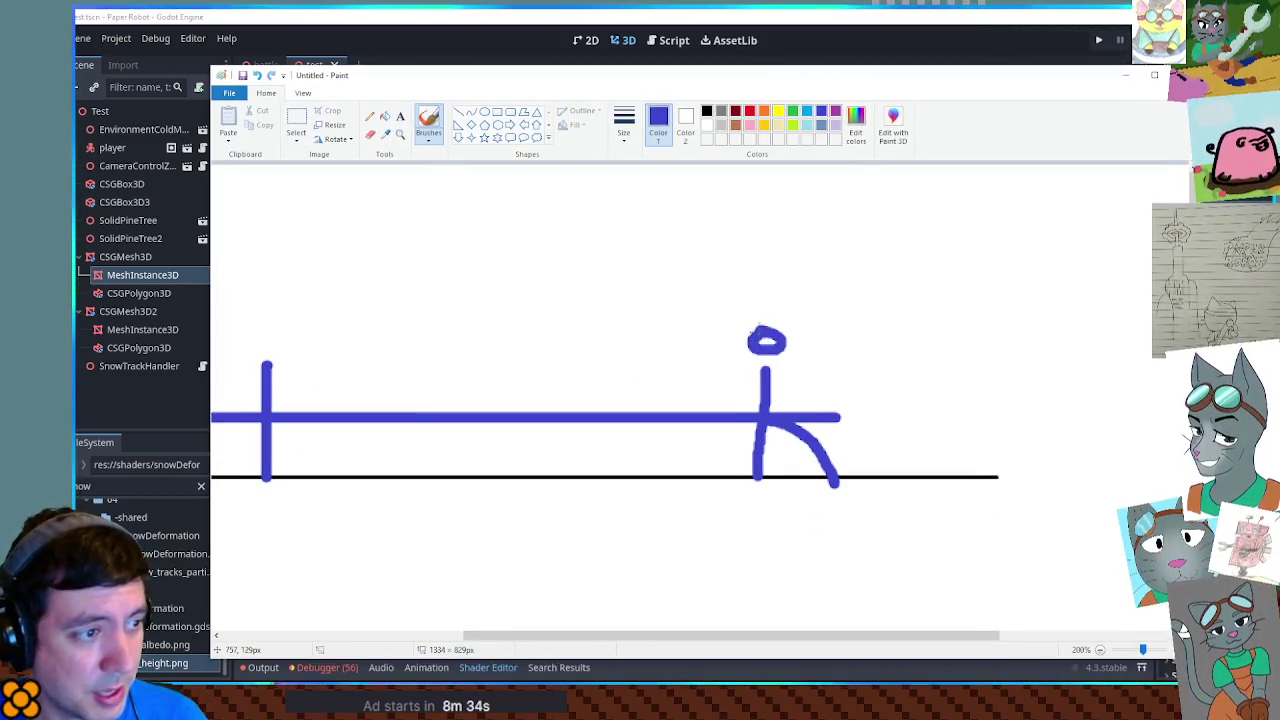
left_click(879, 58)
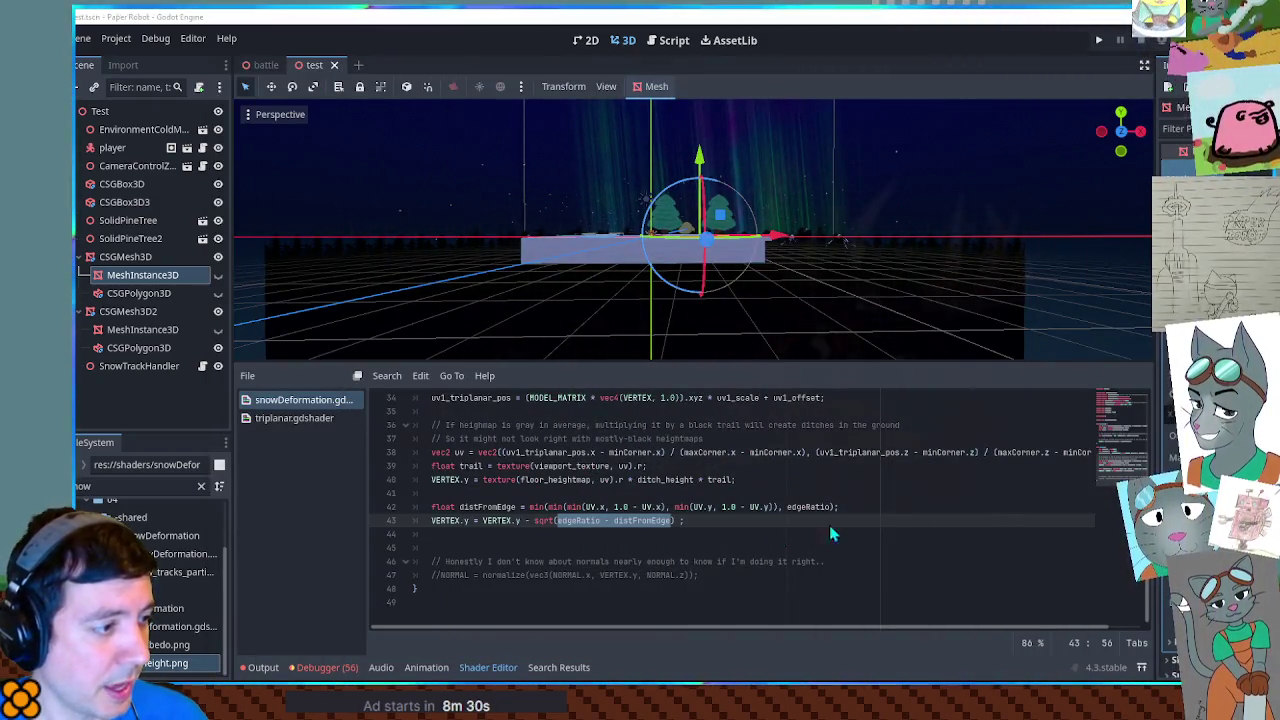
Step: Strip sqrt and a trial * 5.0 from line 43, and undo the latest Paint stroke
left_click(546, 521)
left_click(679, 521)
type("* 5.0")
double_click(541, 521)
key("BackSpace")
left_click(688, 521)
key("BackSpace")
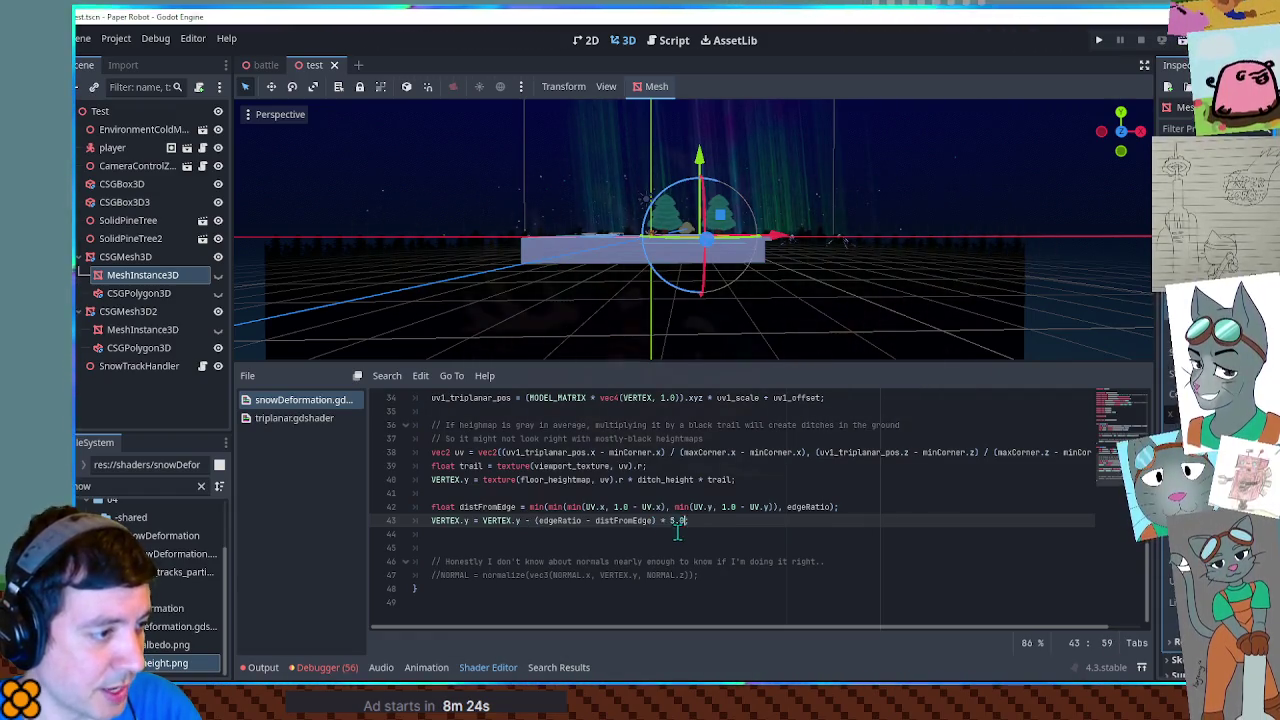
type(";")
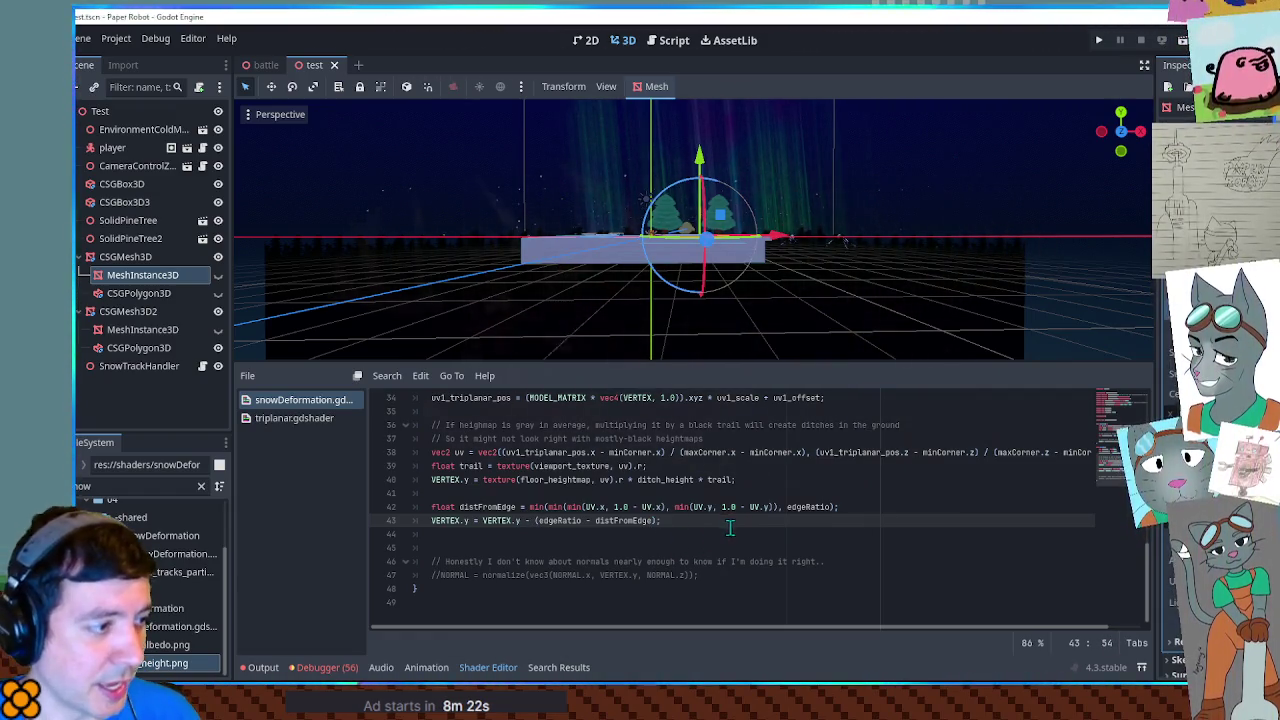
key("alt+Tab")
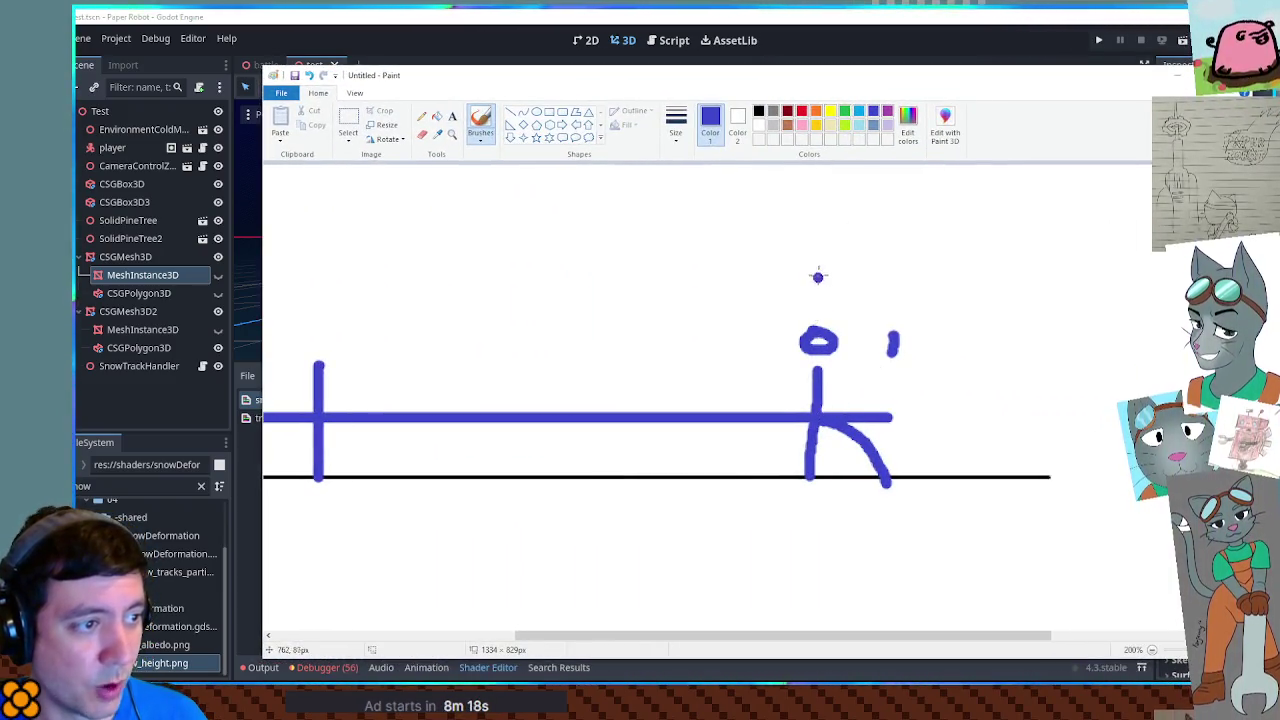
key("ctrl+z")
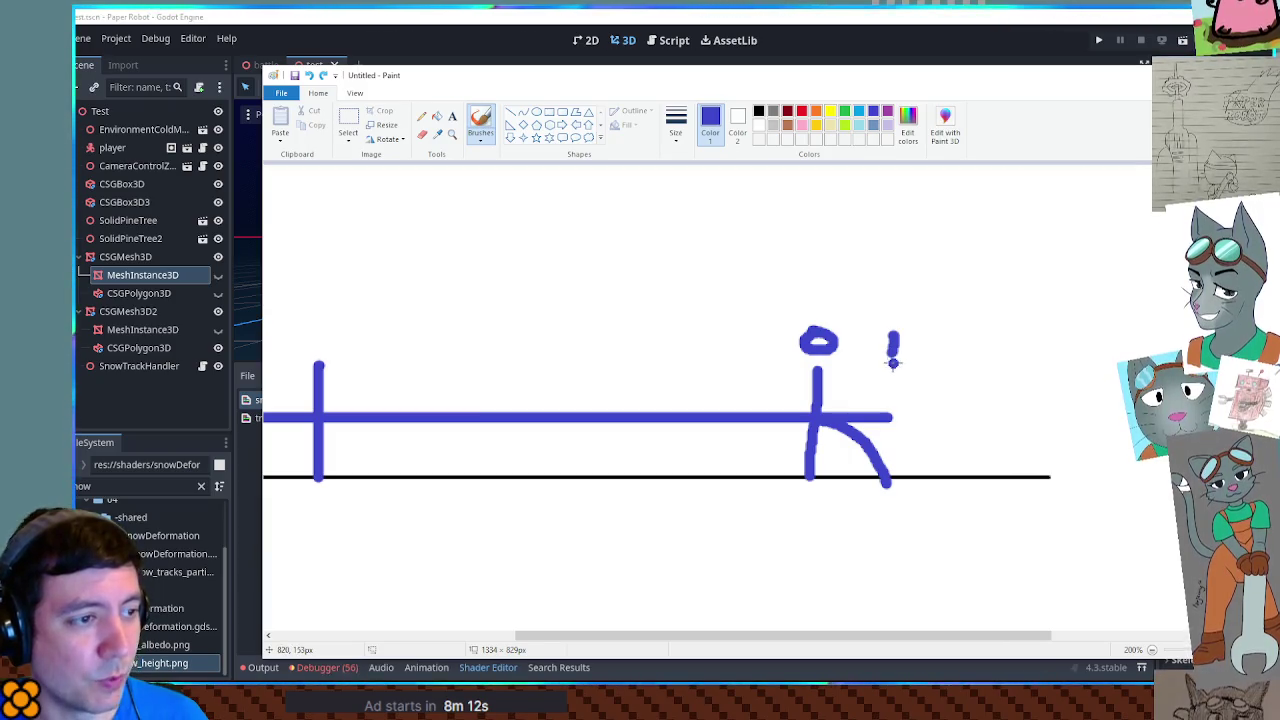
left_click_drag(953, 86, 1279, 86)
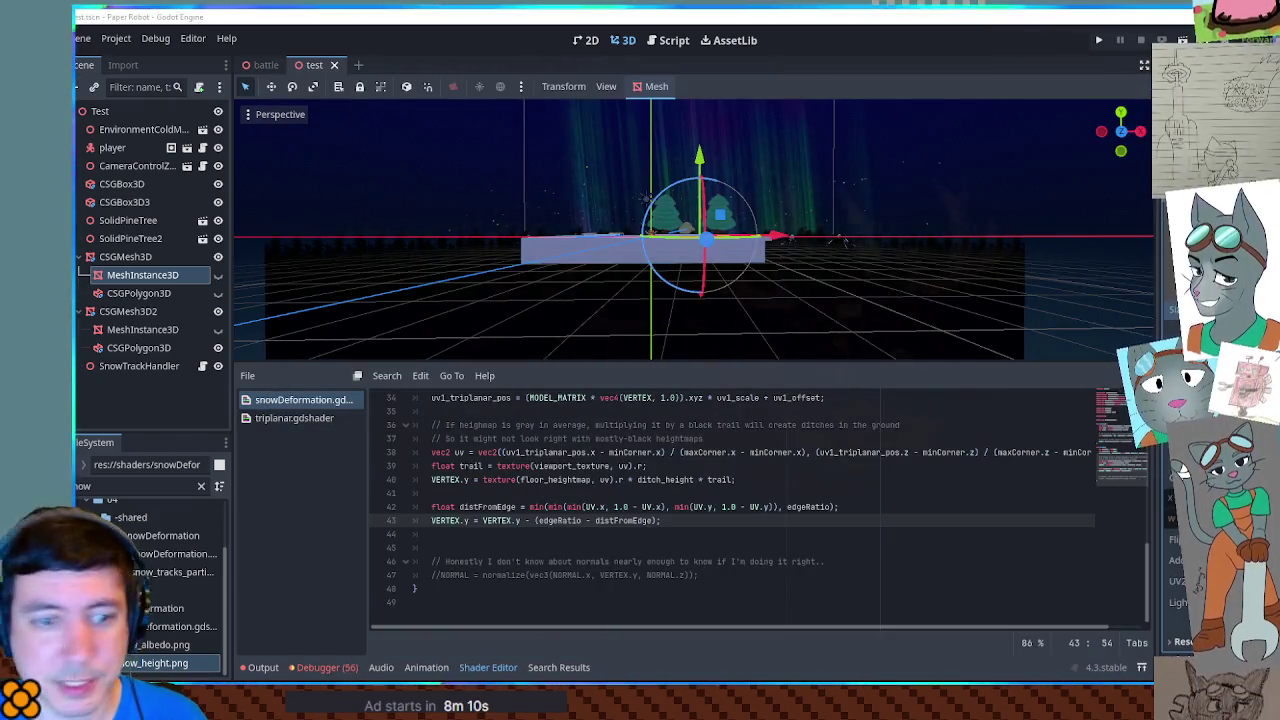
Step: Wrap edgeRatio - distFromEdge on line 43 in parentheses, fixing a misplaced bracket
double_click(808, 506)
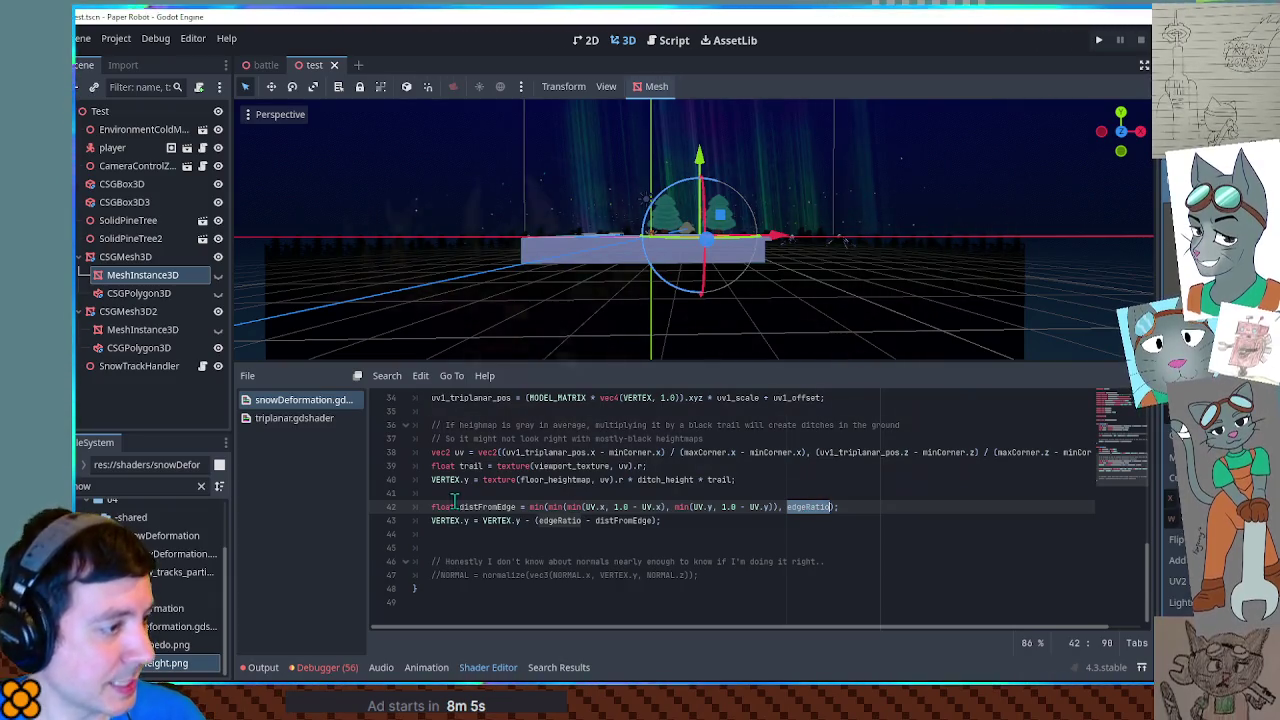
left_click(536, 520)
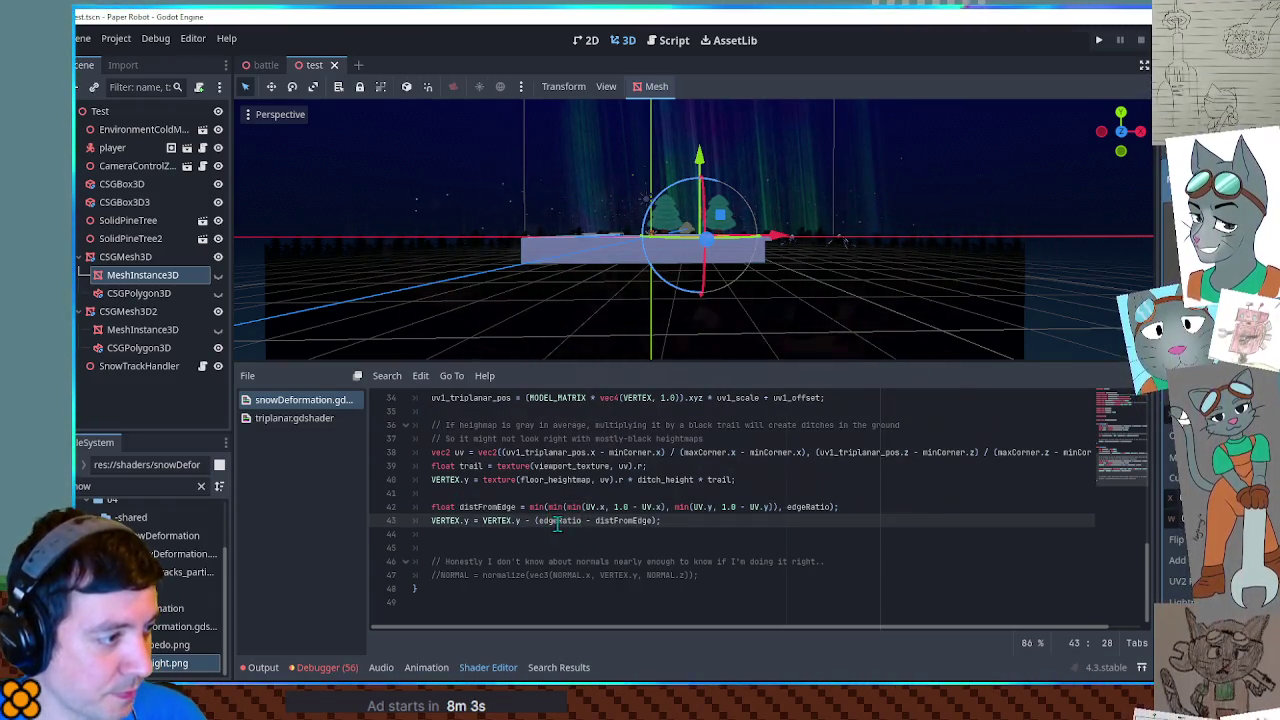
type("(")
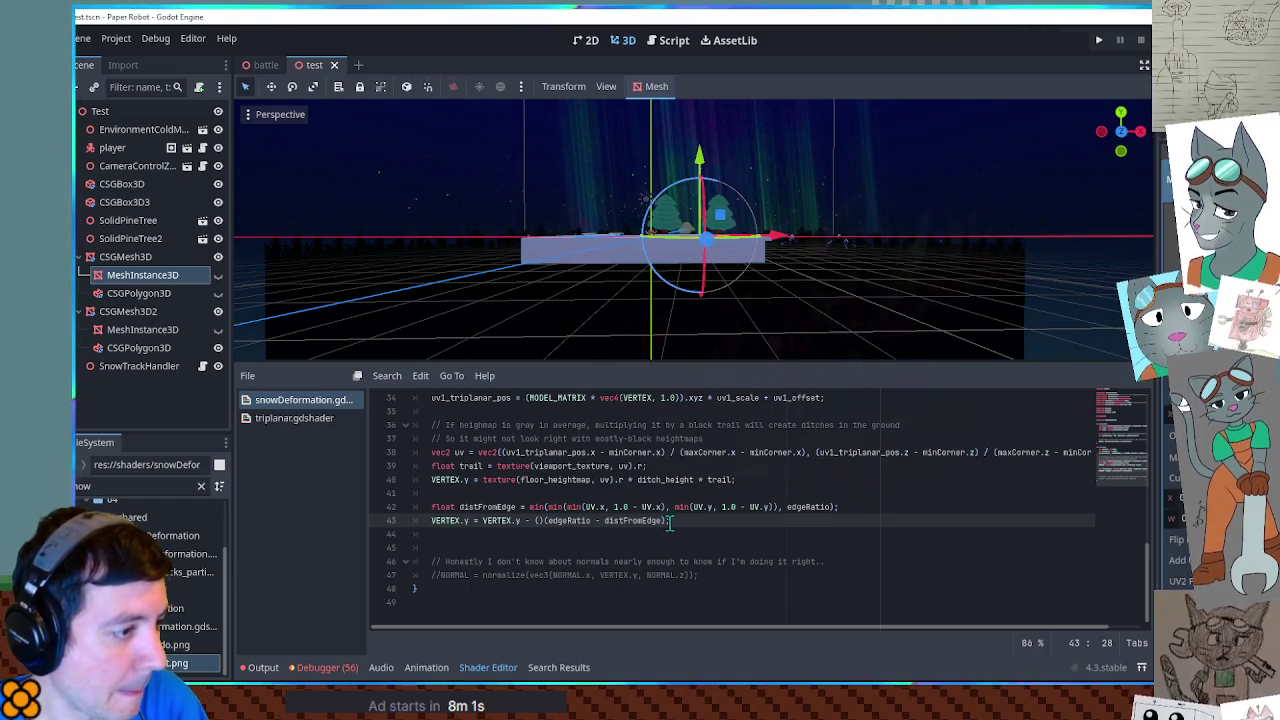
key("End")
type(");")
double_click(808, 507)
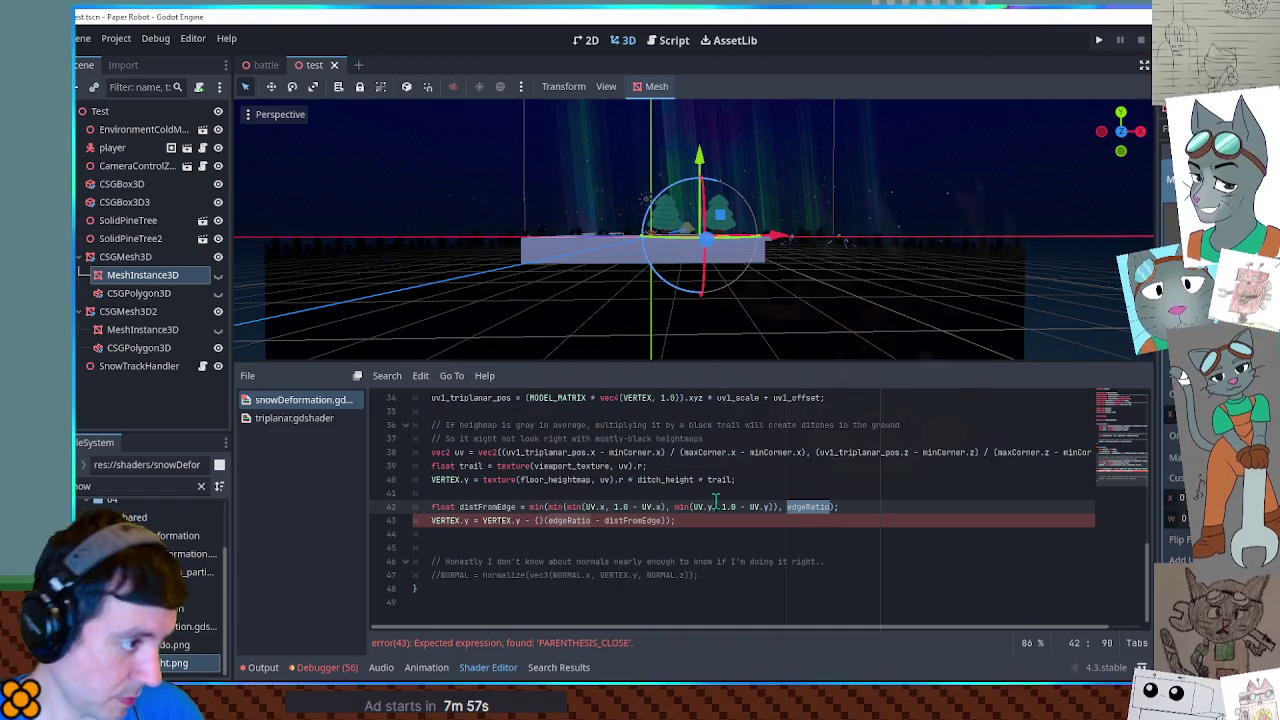
left_click(545, 521)
key("BackSpace")
type("(")
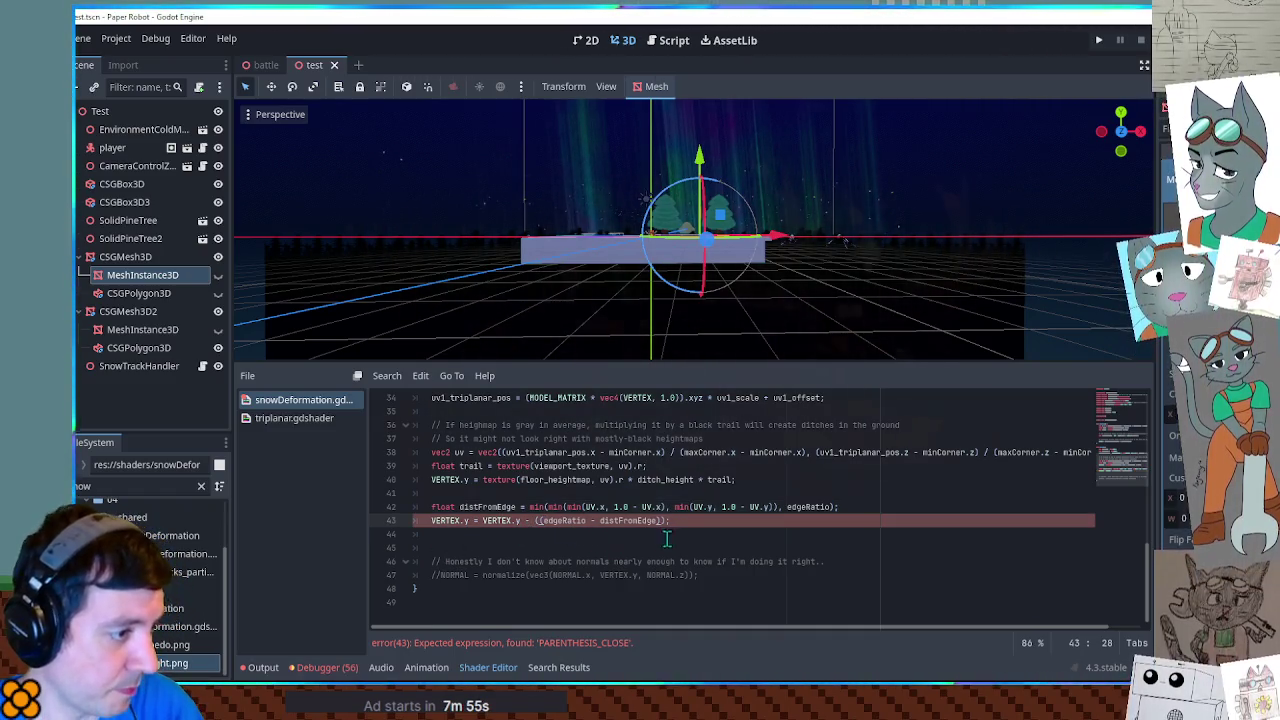
double_click(820, 507)
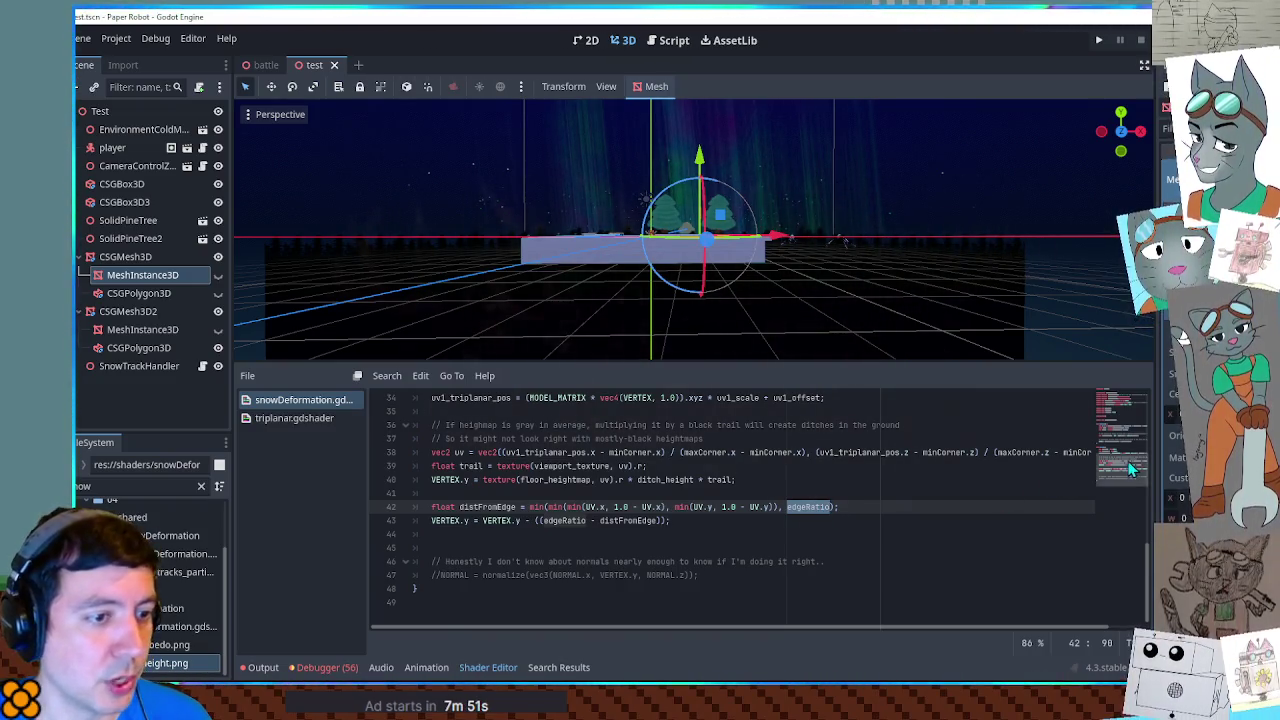
Step: Append ' / edgeRatio', wrap the expression in sqrt, and run the game
left_click(1126, 406)
left_click_drag(1125, 399, 1125, 463)
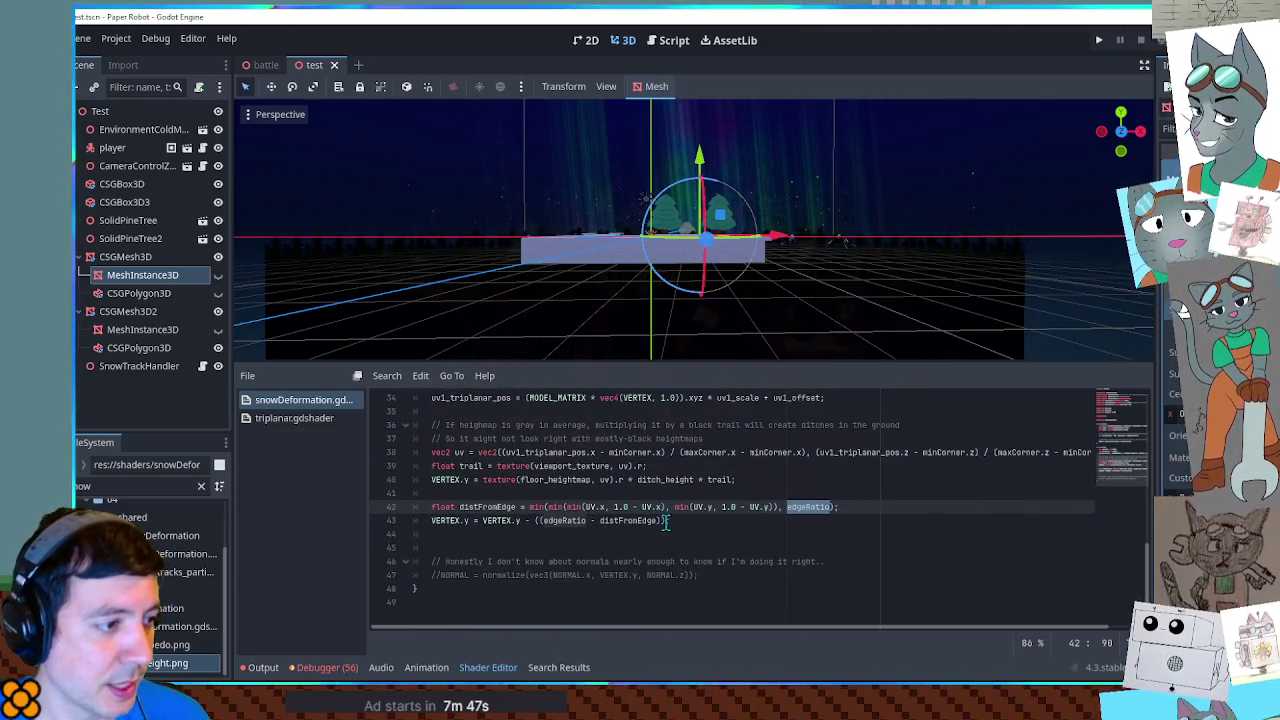
key("Down")
type("/ edgeRatio")
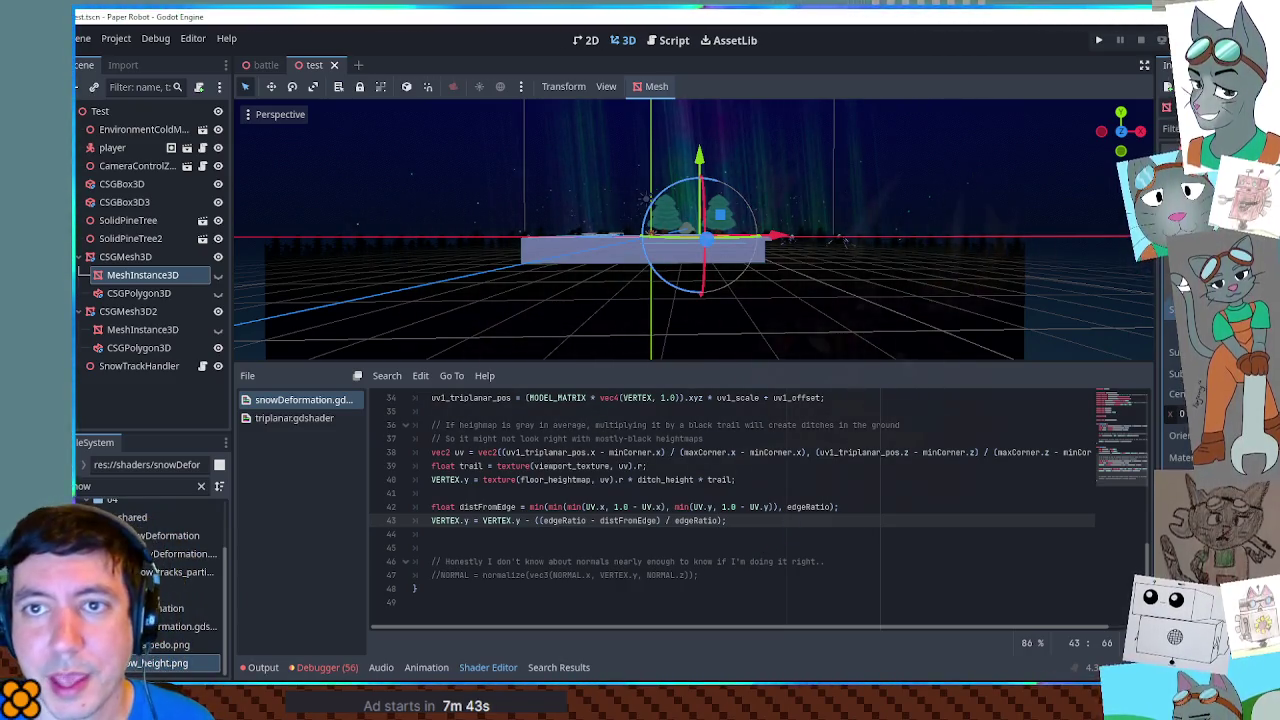
key("alt+Tab")
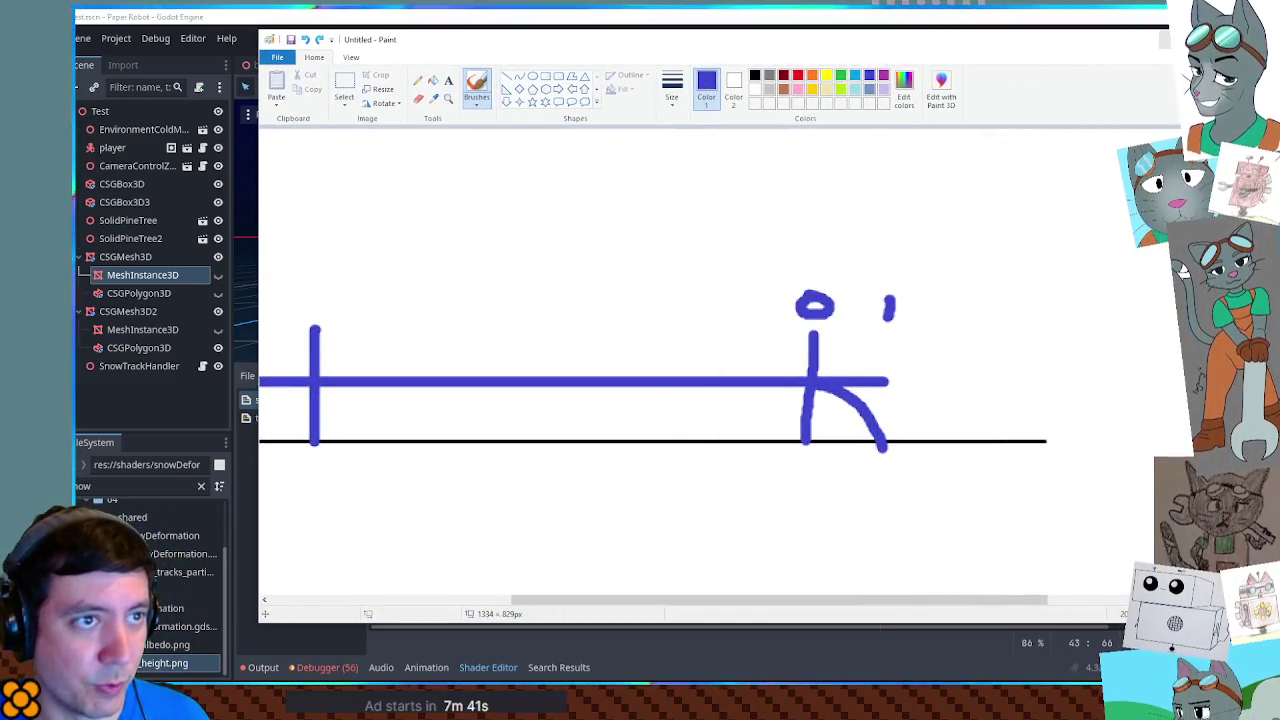
key("alt+Tab")
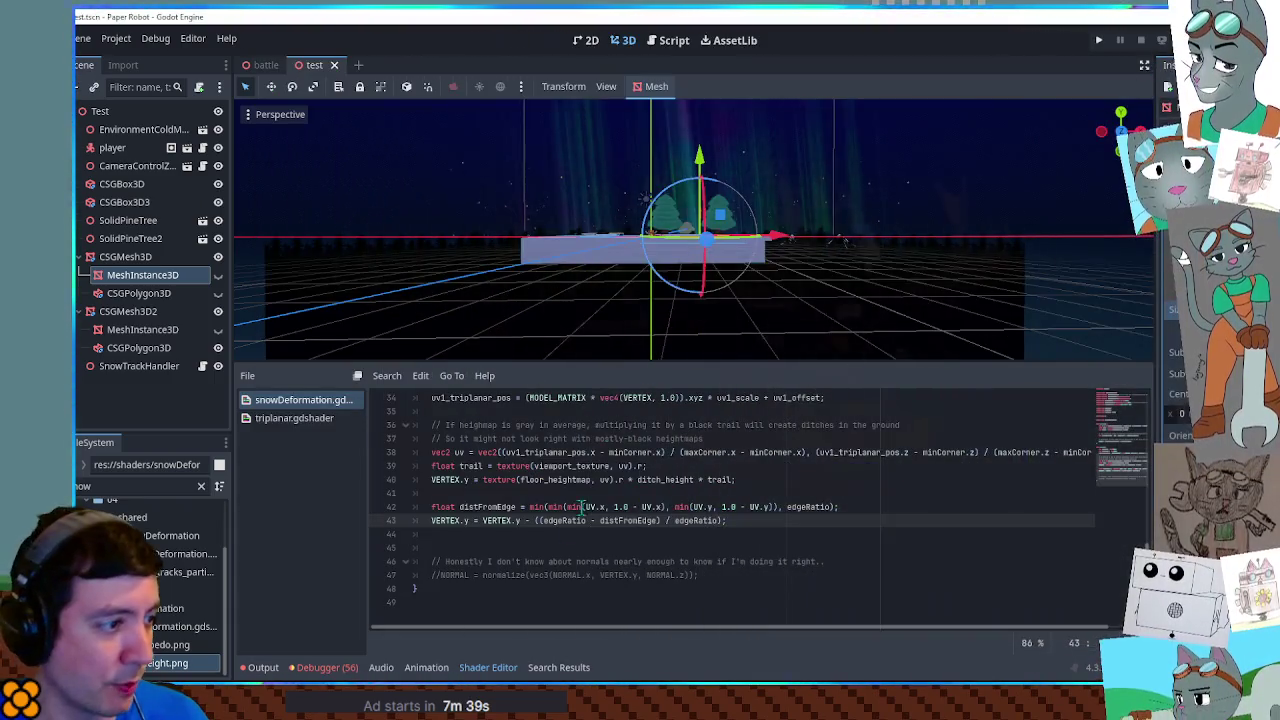
type("sqrt")
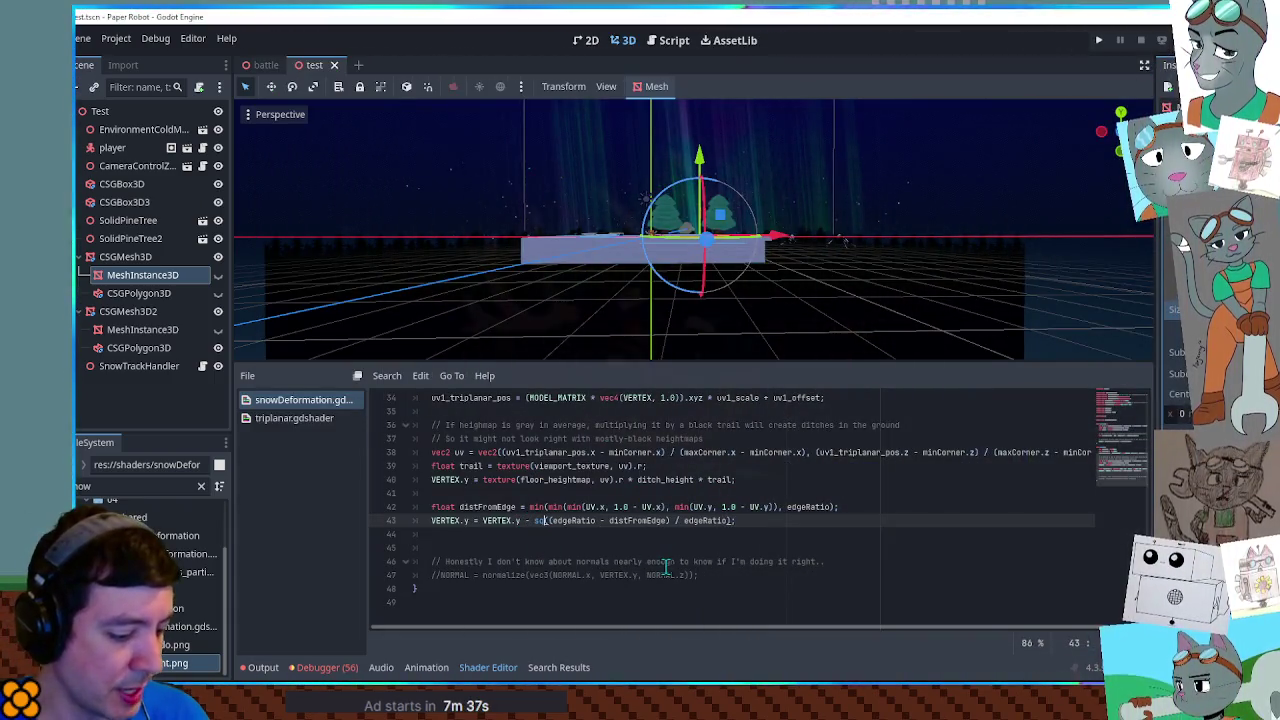
key("Escape")
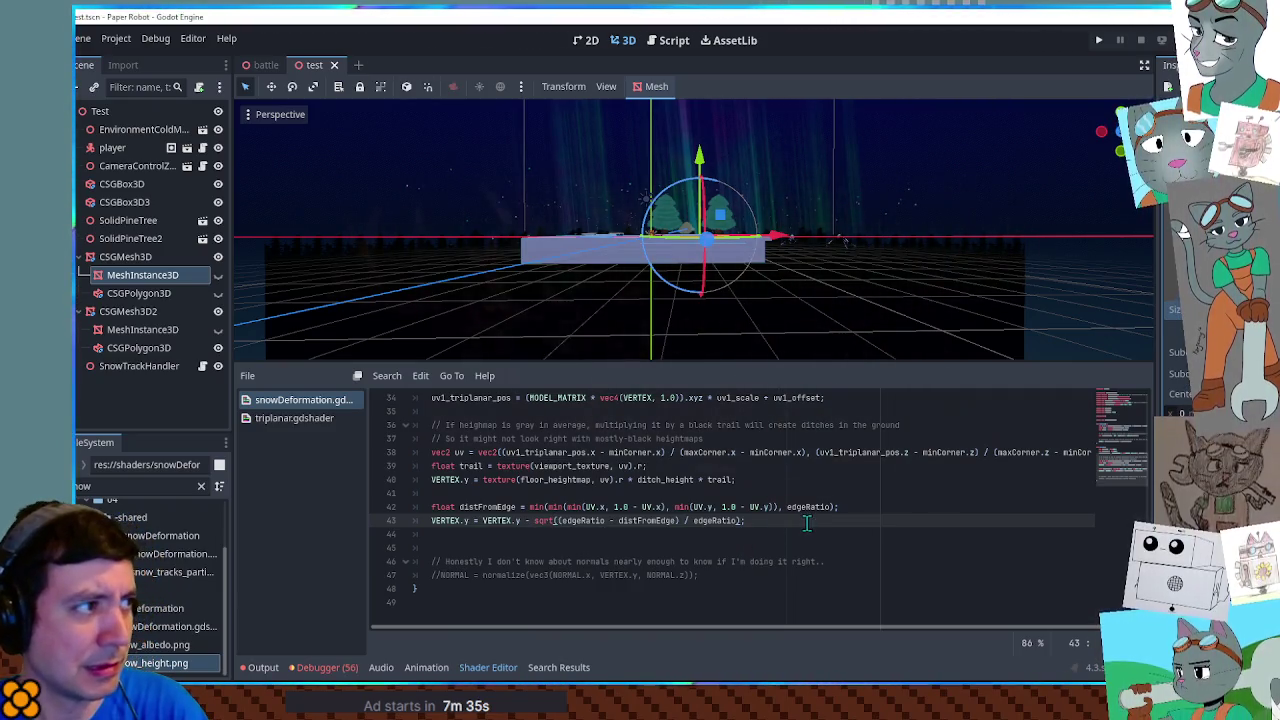
key("F6")
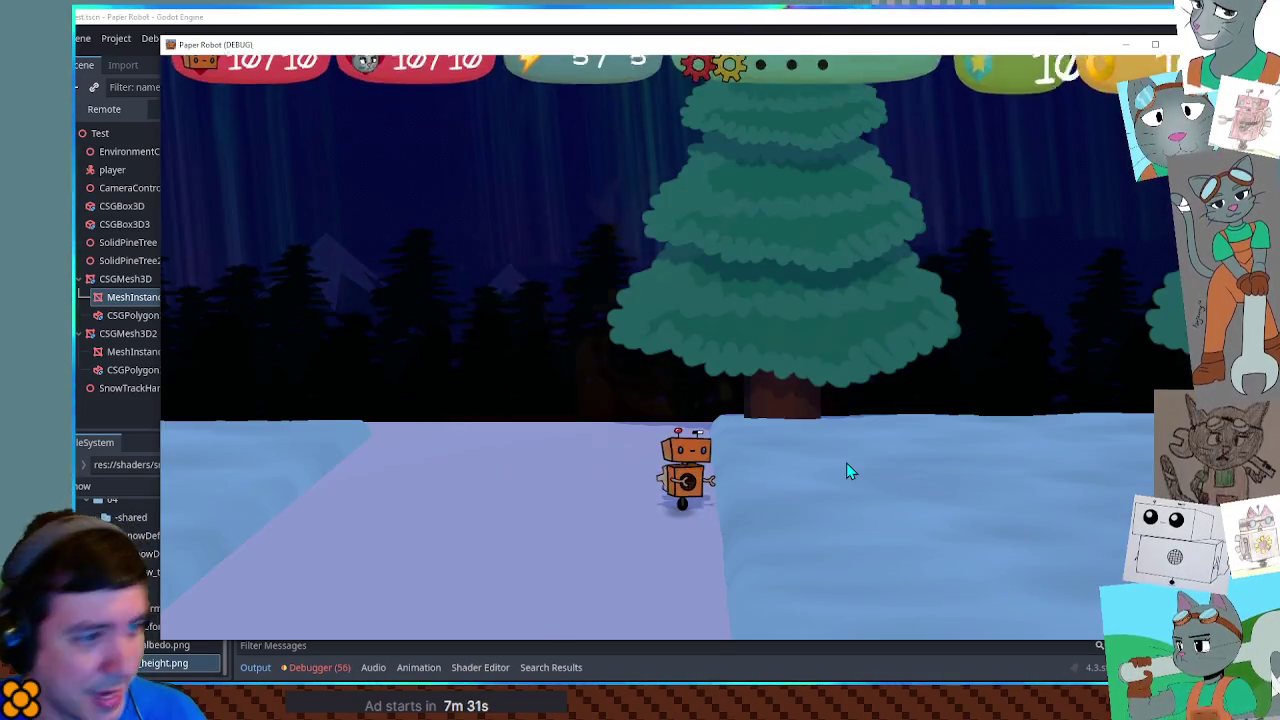
Step: Walk the robot into the snowfield with W and D, then return to the editor
key("w")
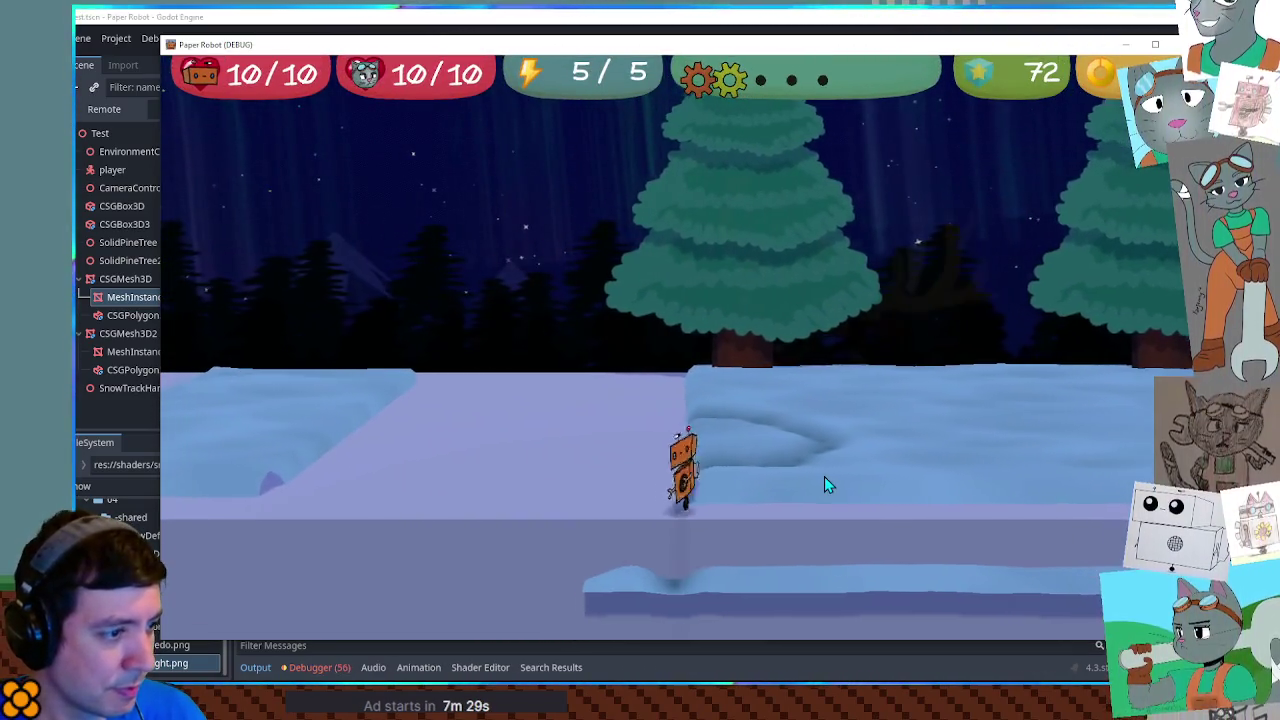
key("d")
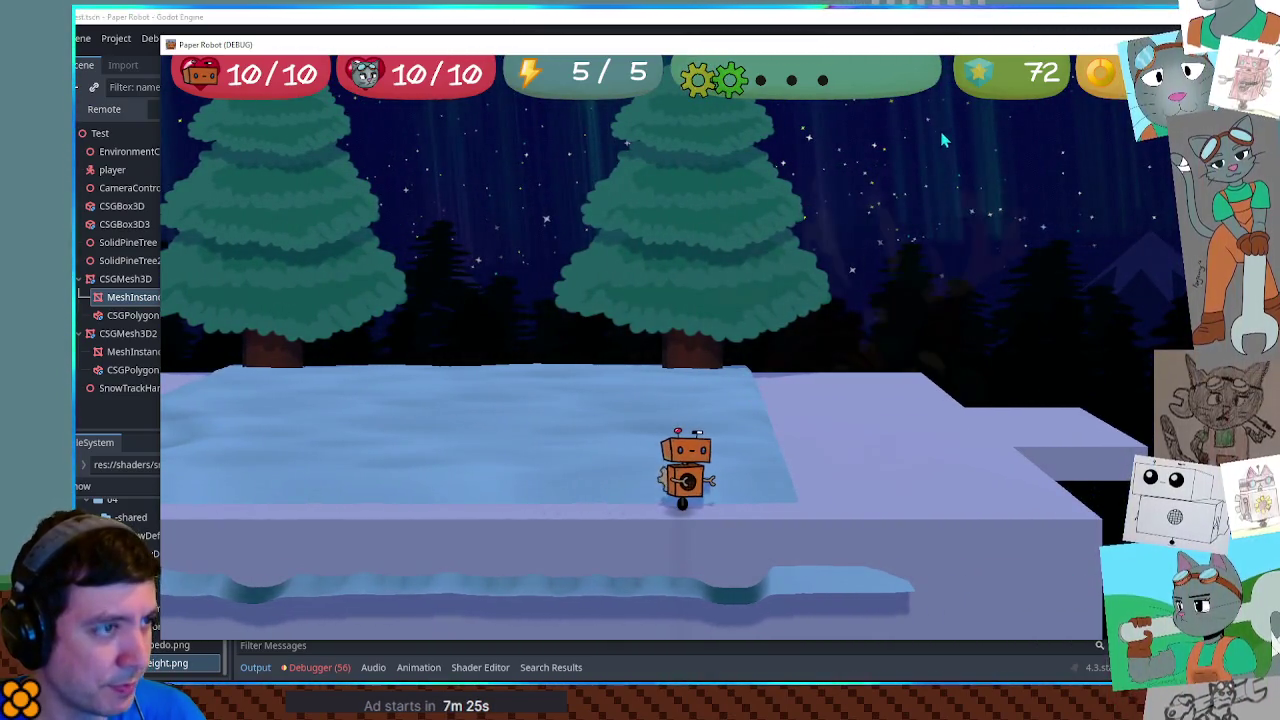
left_click(937, 17)
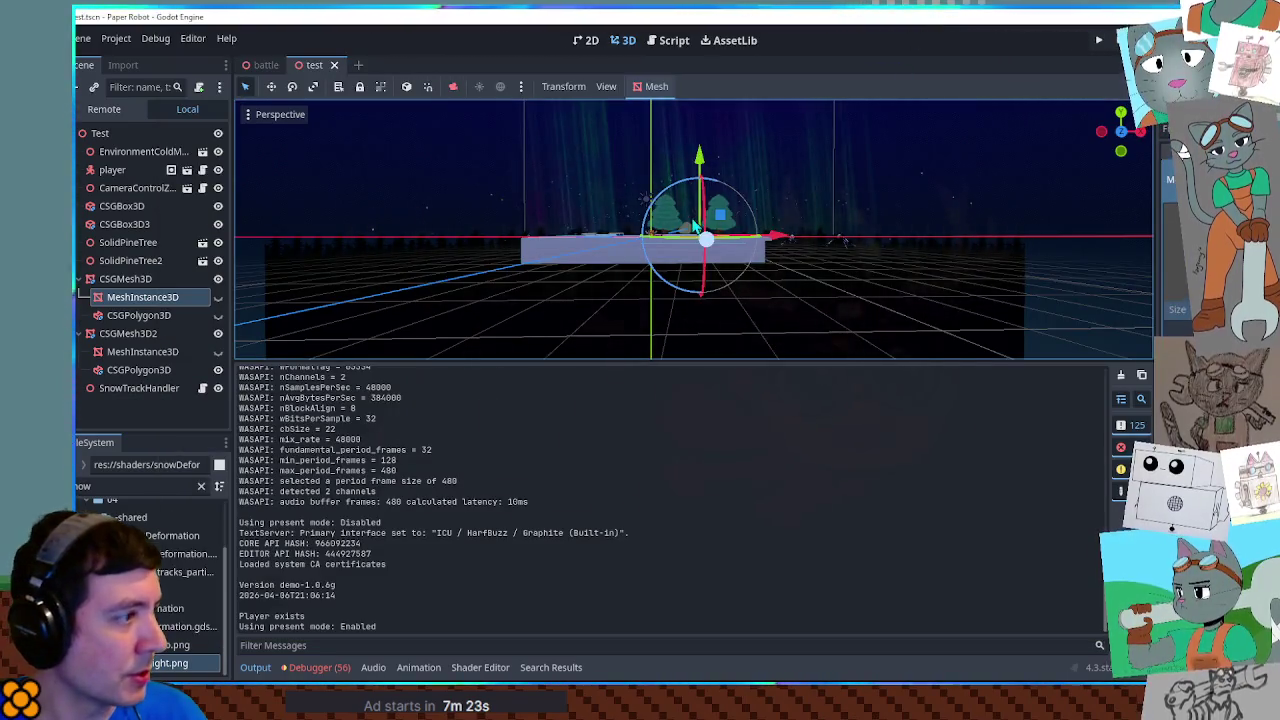
Step: Lift the CSGMesh3D snow slab to Y 2.169, test-run walking left and right, then close
left_click(134, 280)
left_click_drag(699, 160, 699, 152)
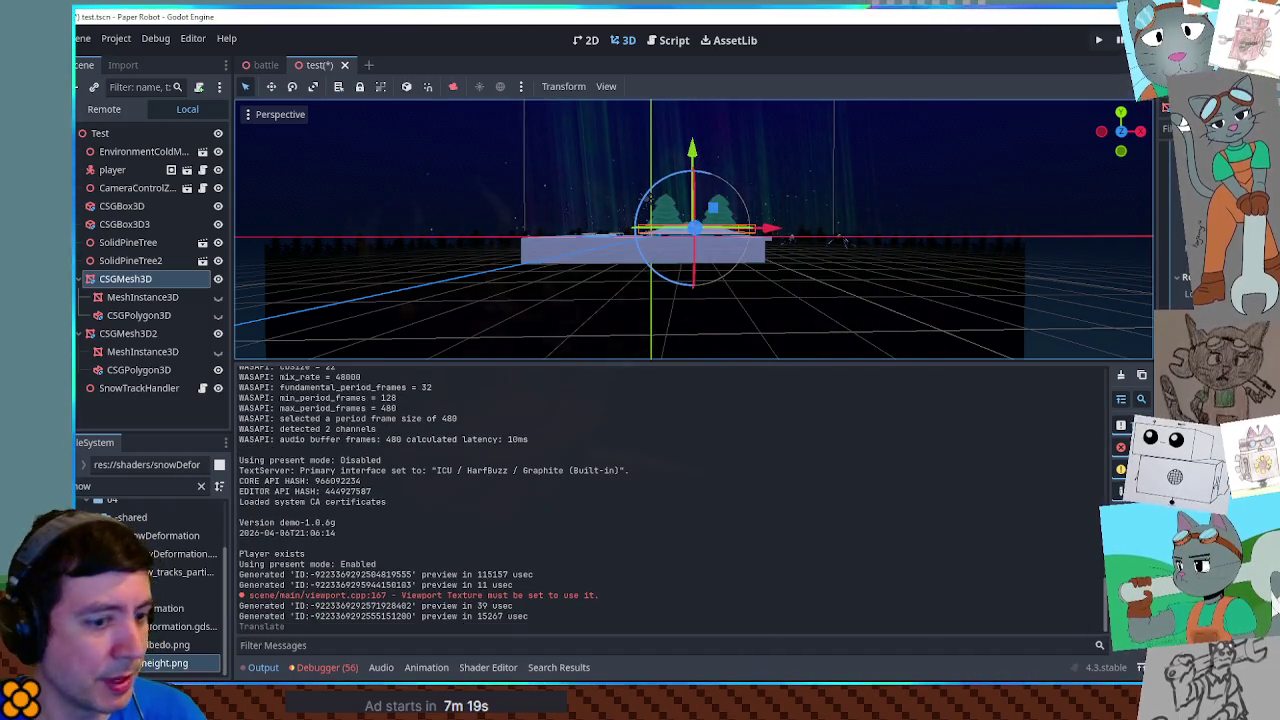
key("F6")
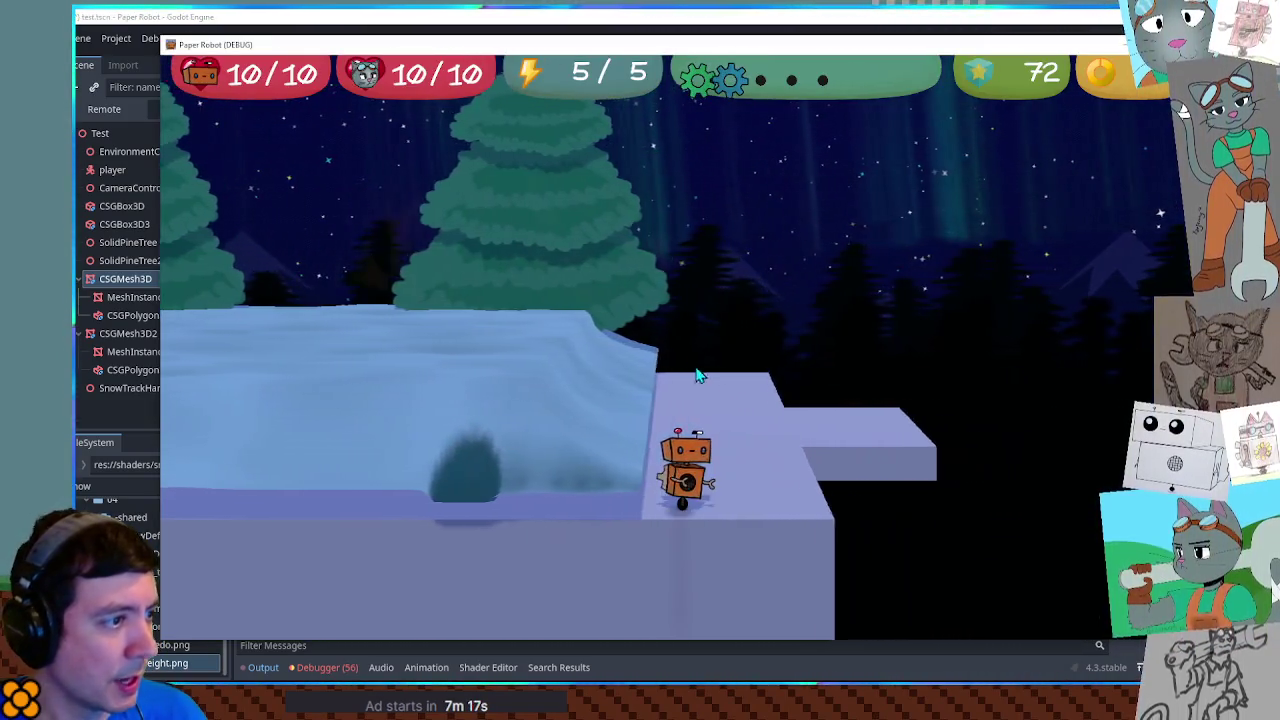
key("a")
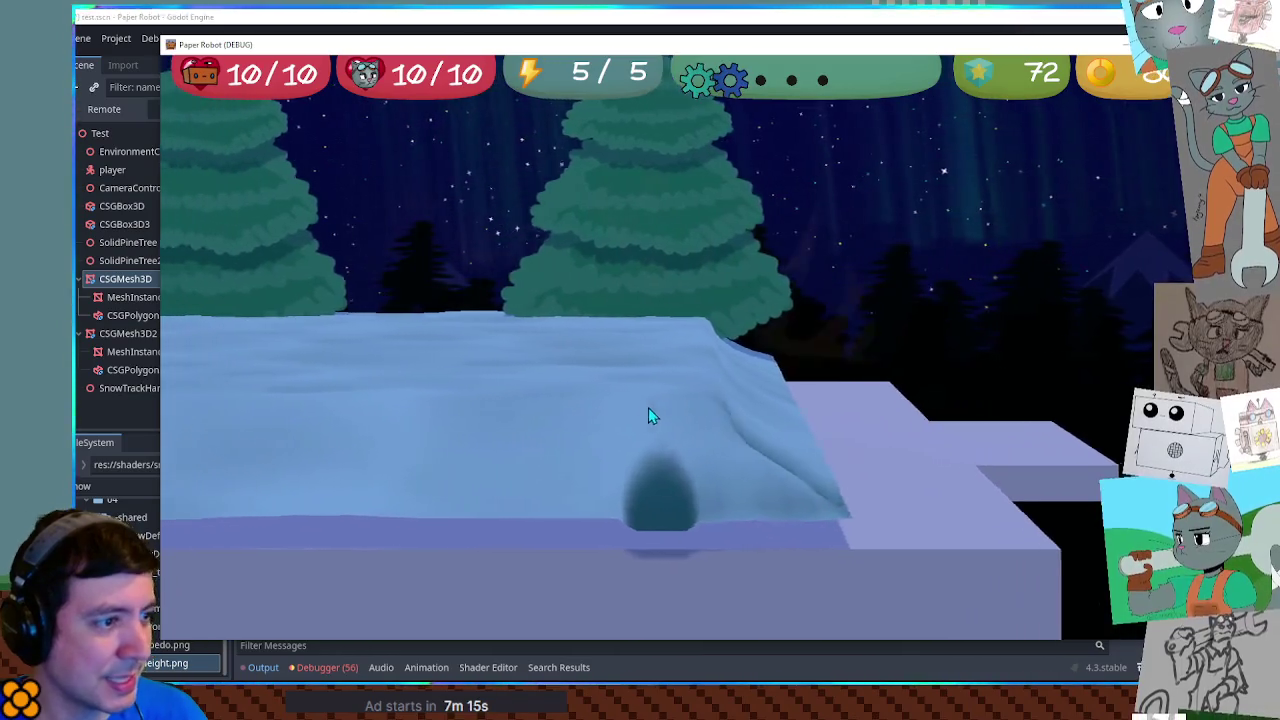
key("d")
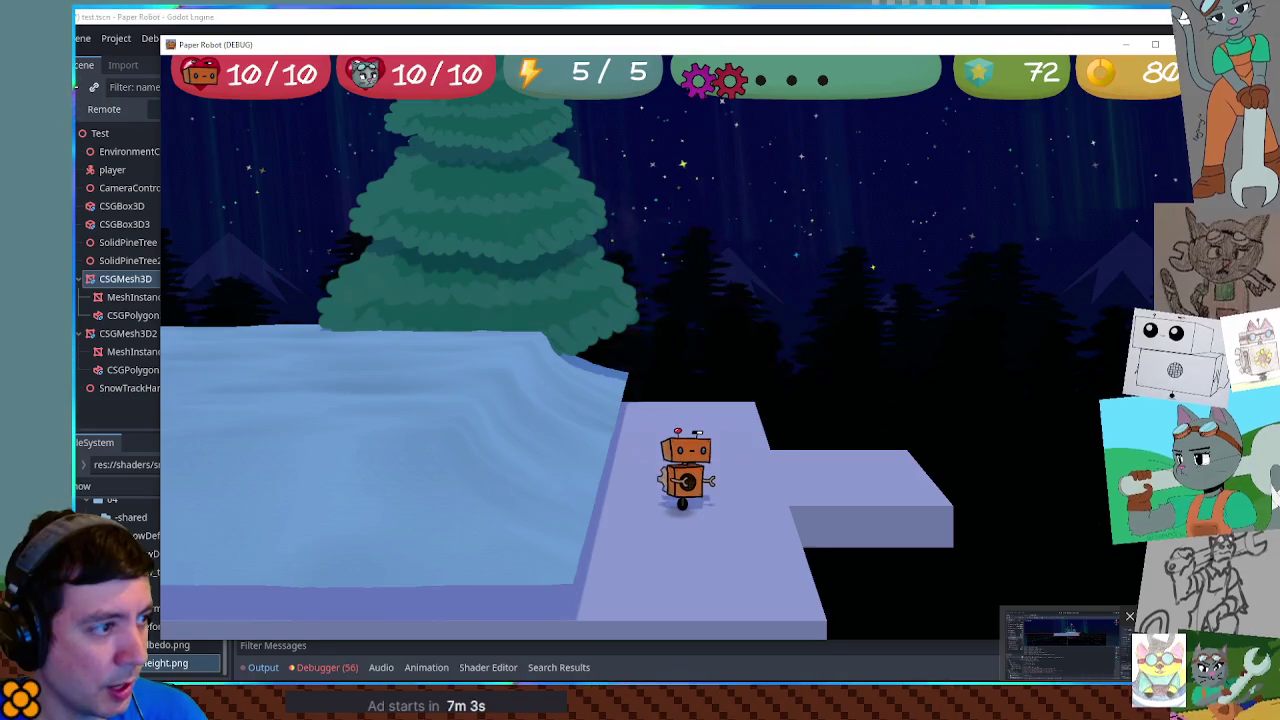
left_click(1129, 616)
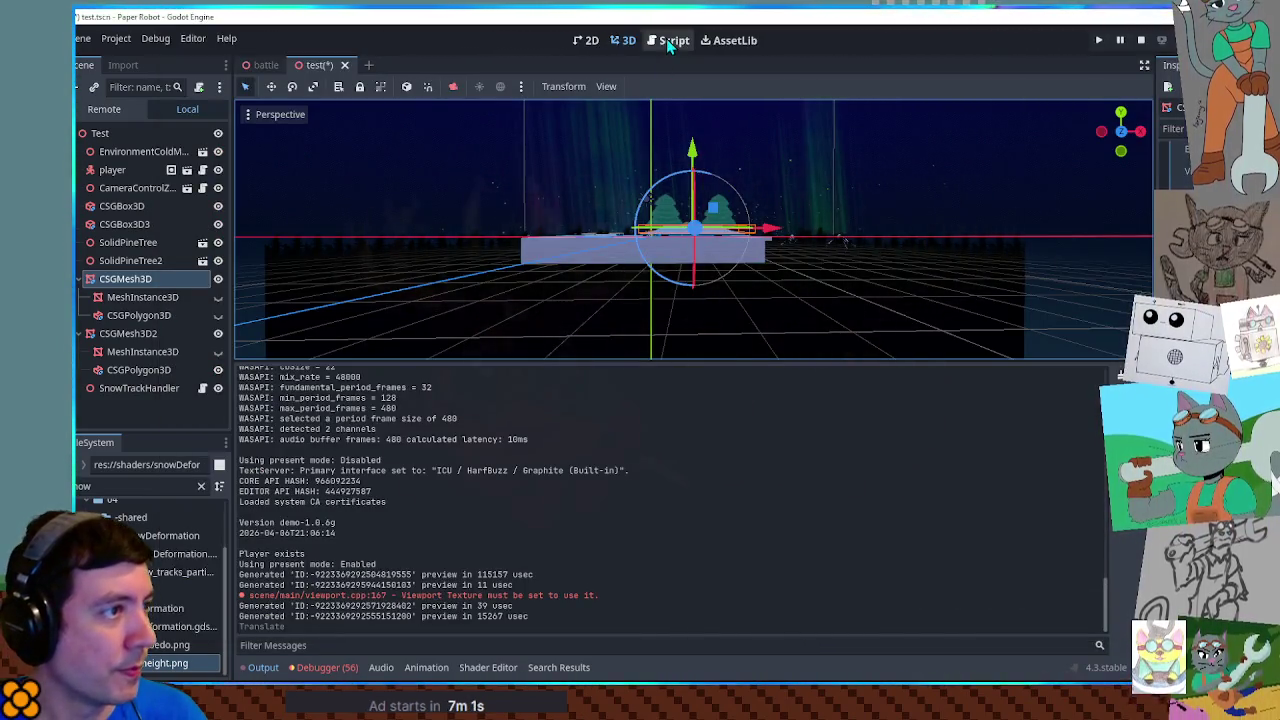
Step: Open the shader code and insert a new line for a howCloseToEdge helper above the falloff
left_click(668, 42)
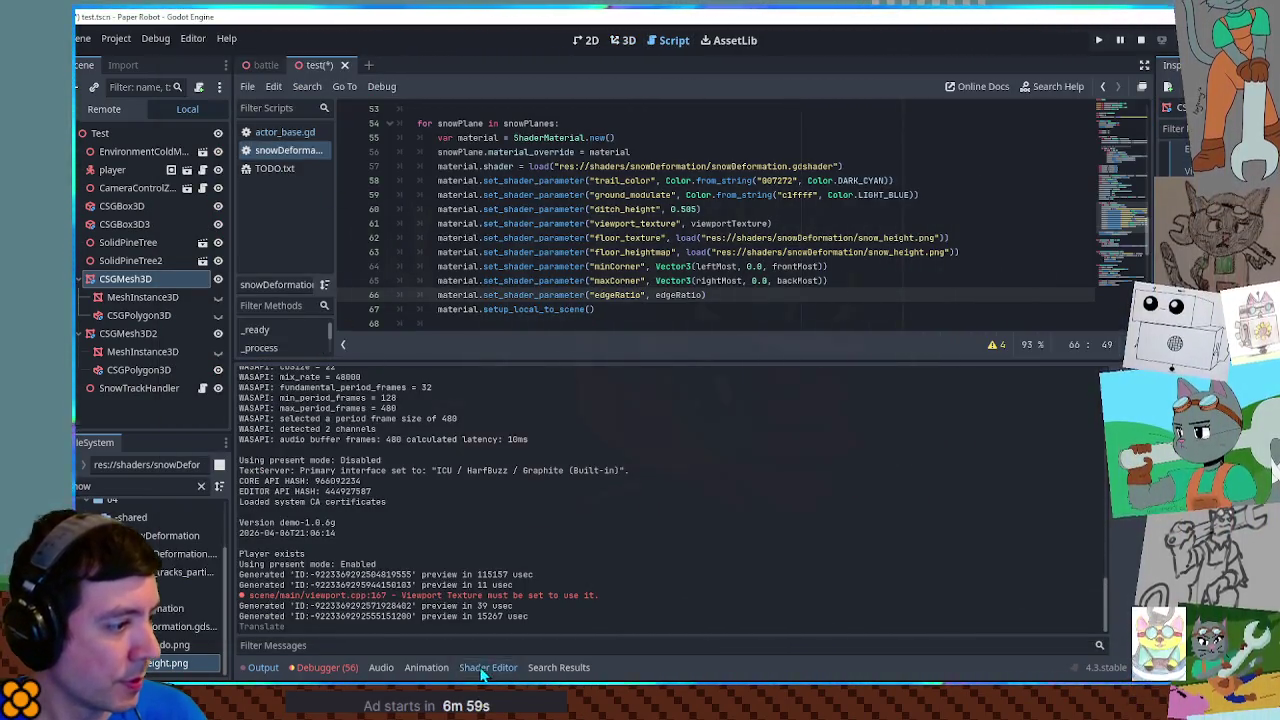
left_click(484, 669)
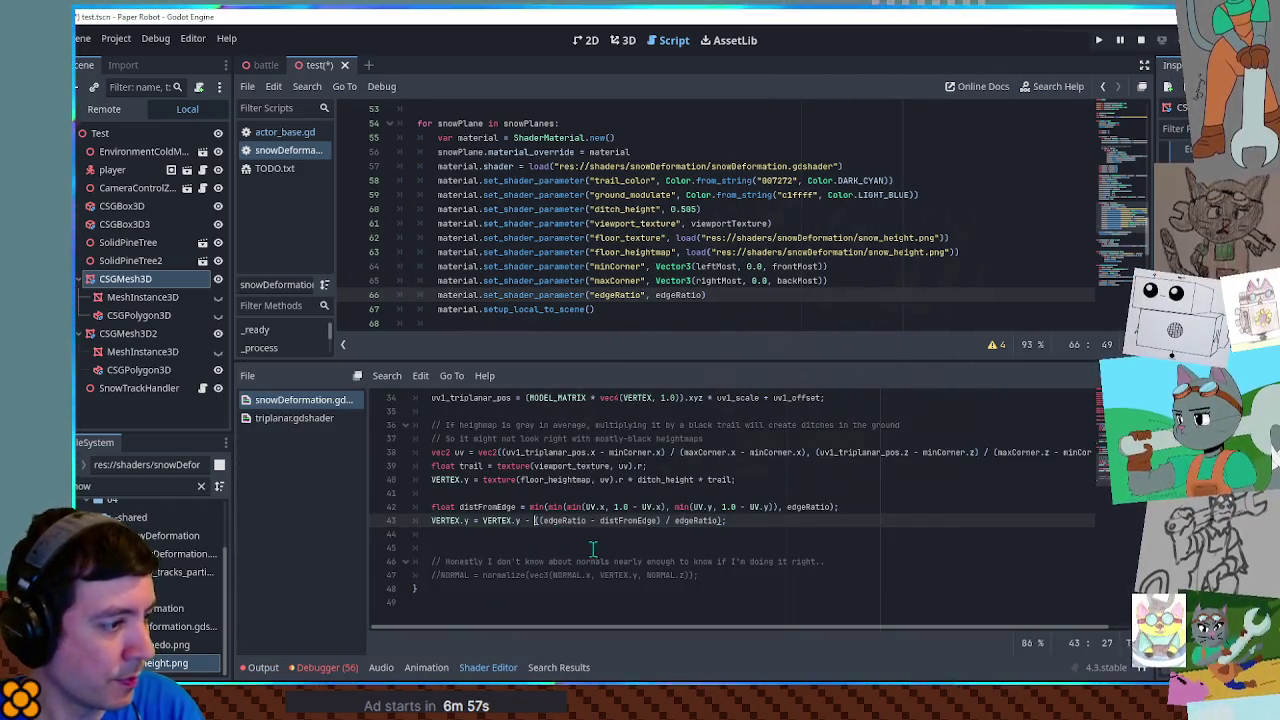
type("sq")
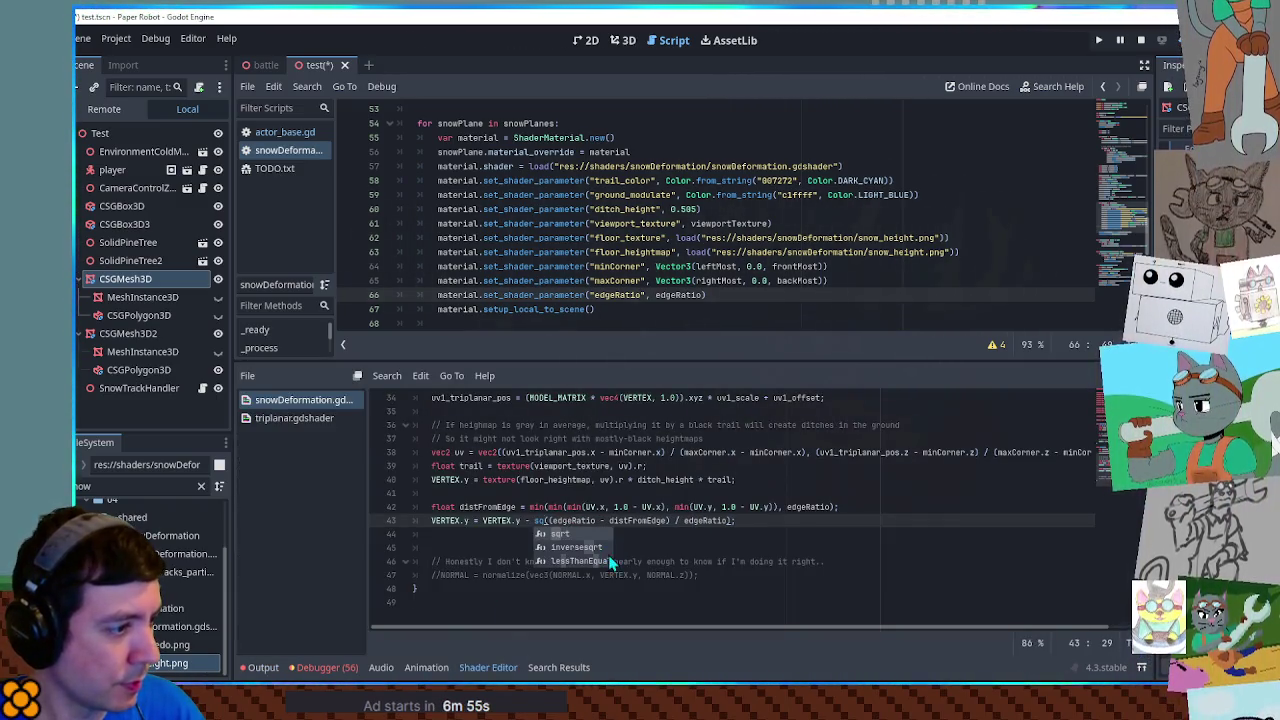
key("BackSpace")
key("BackSpace")
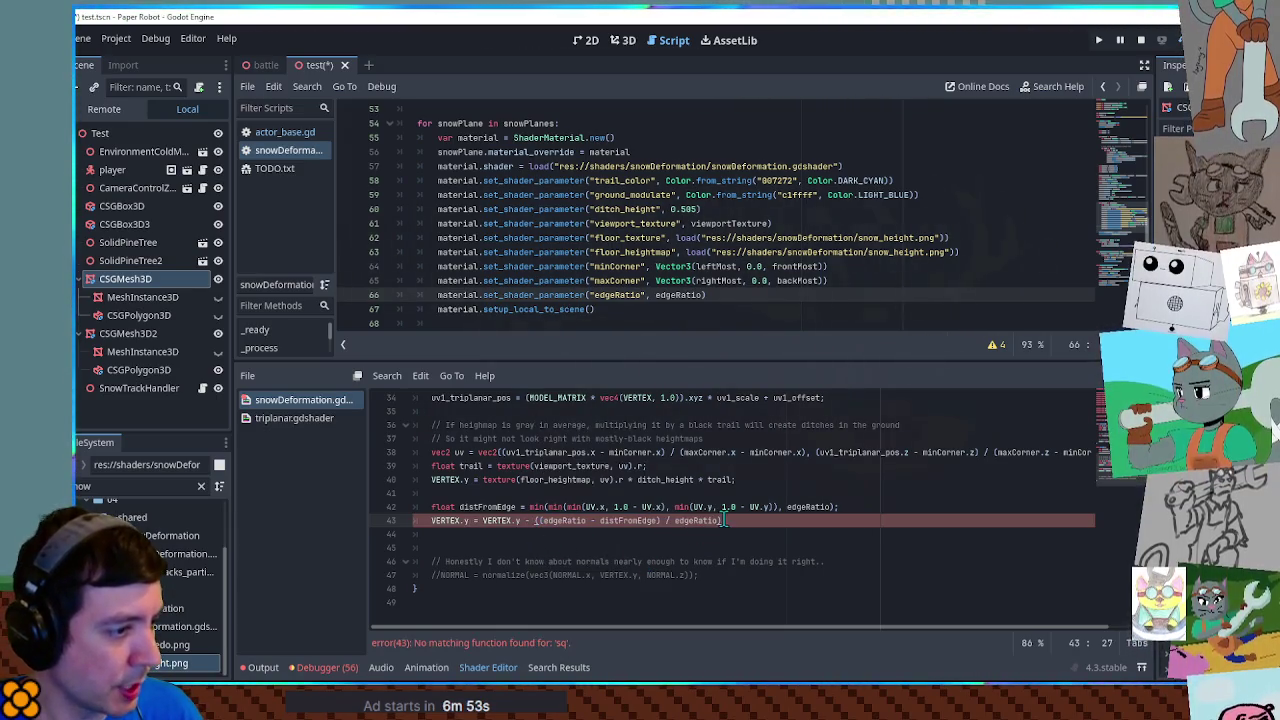
left_click(725, 520)
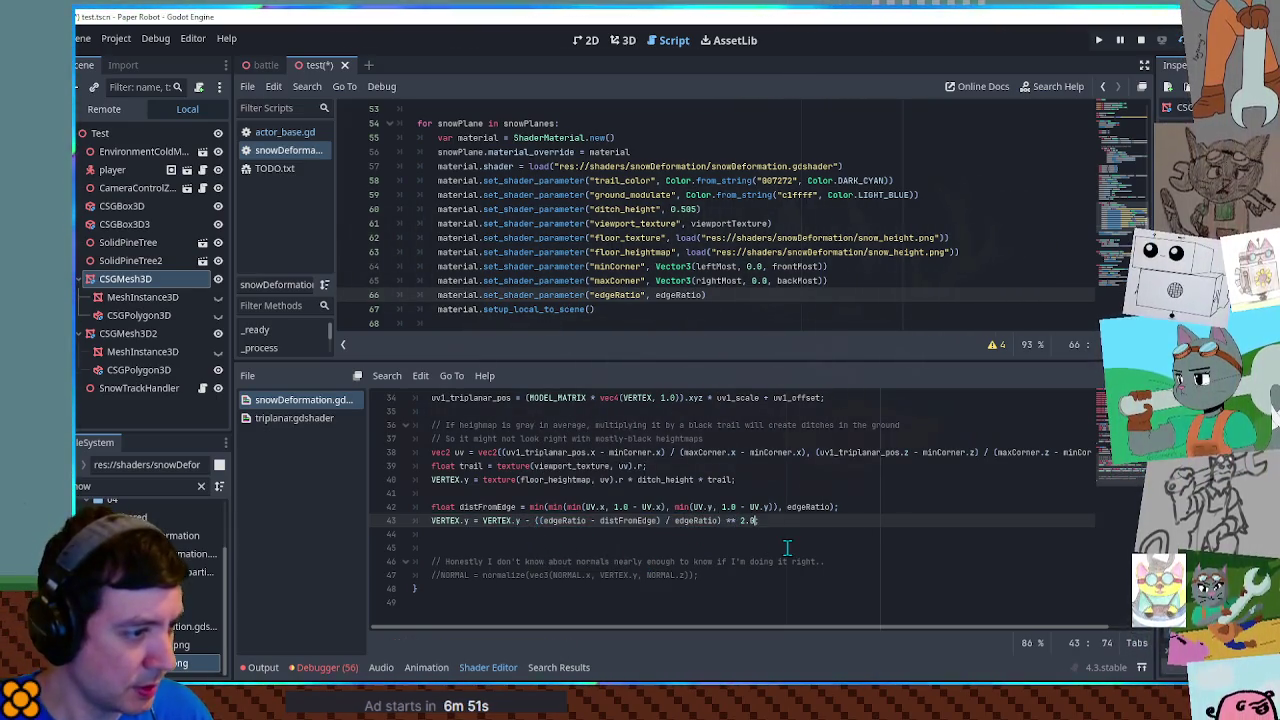
type(";")
left_click(784, 494)
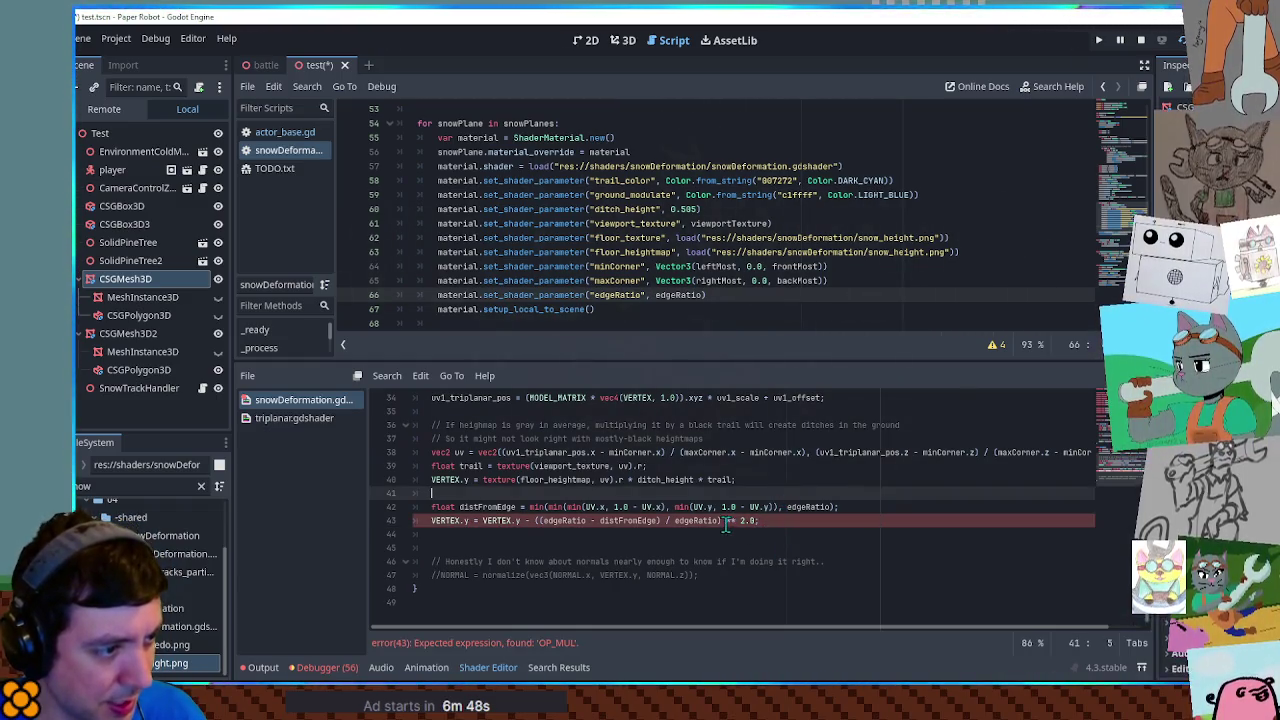
double_click(718, 521)
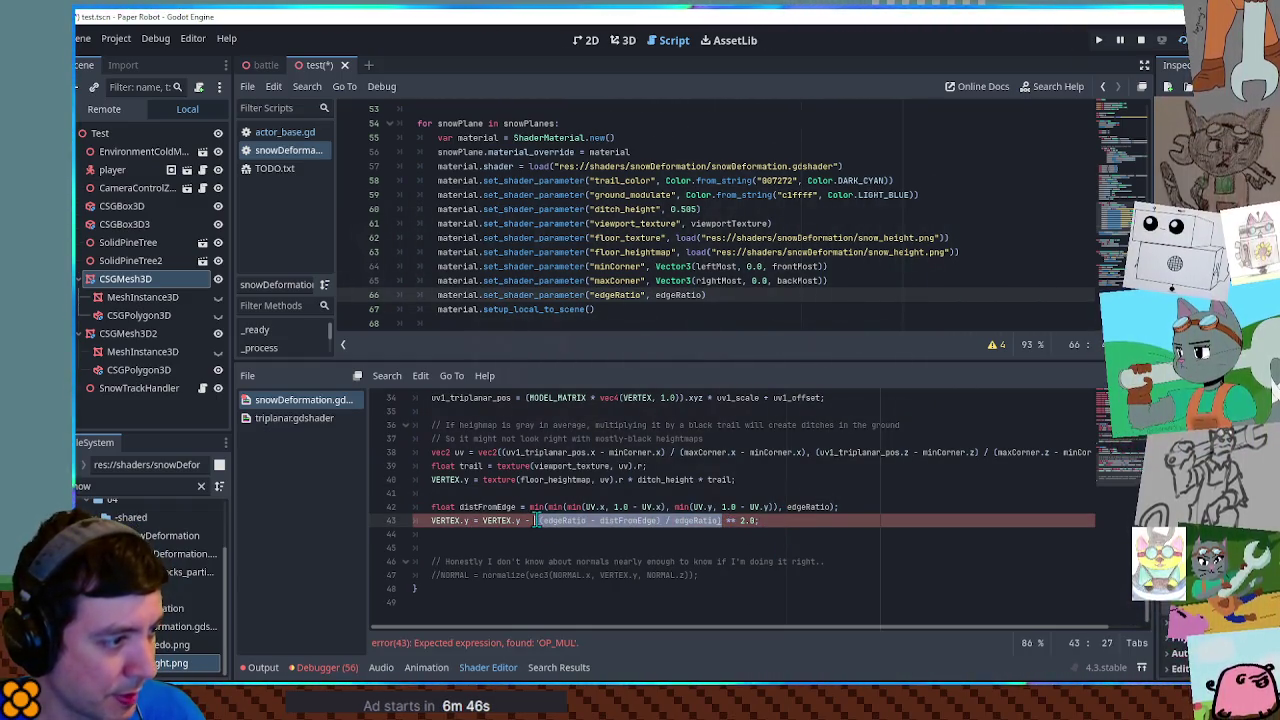
type("(")
key("ctrl+shift+Return")
type("float howCloseToEdge = ((edgeRatio - distFromEdge) / edgeRatio);")
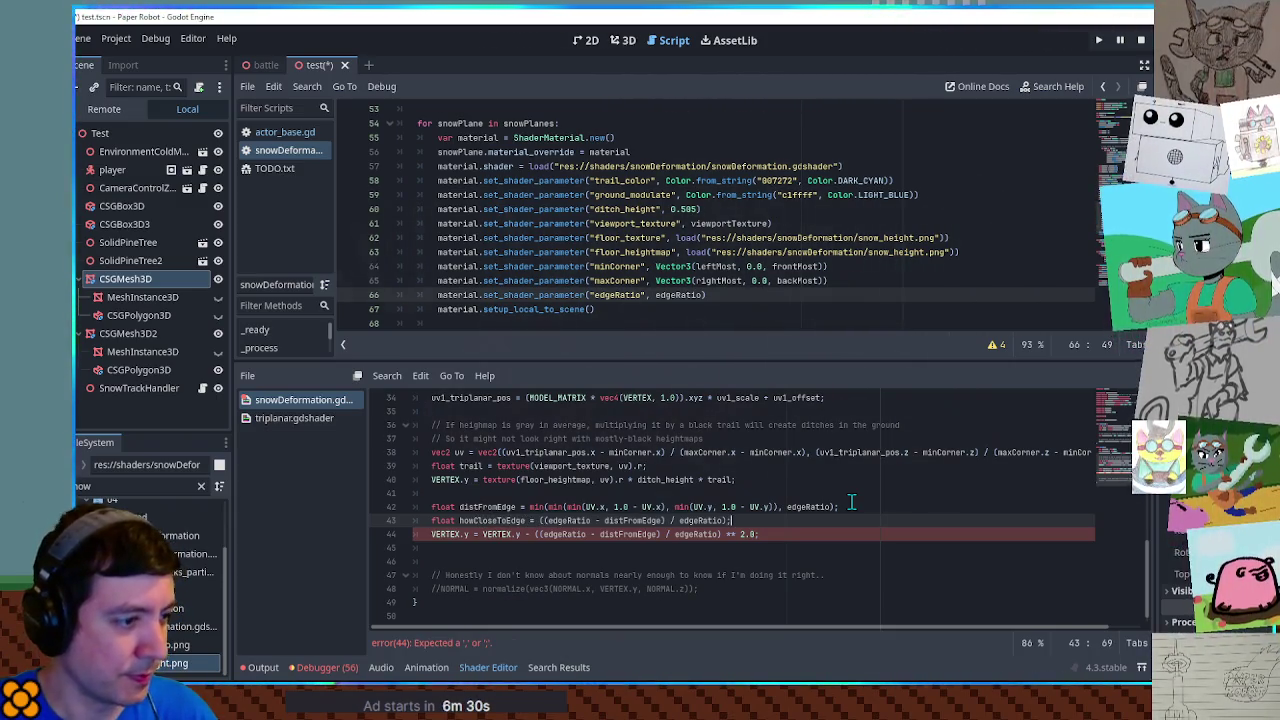
Step: Replace the old falloff on line 44 with howCloseToEdge * howCloseToEdge and run the game
left_click_drag(534, 535, 744, 535)
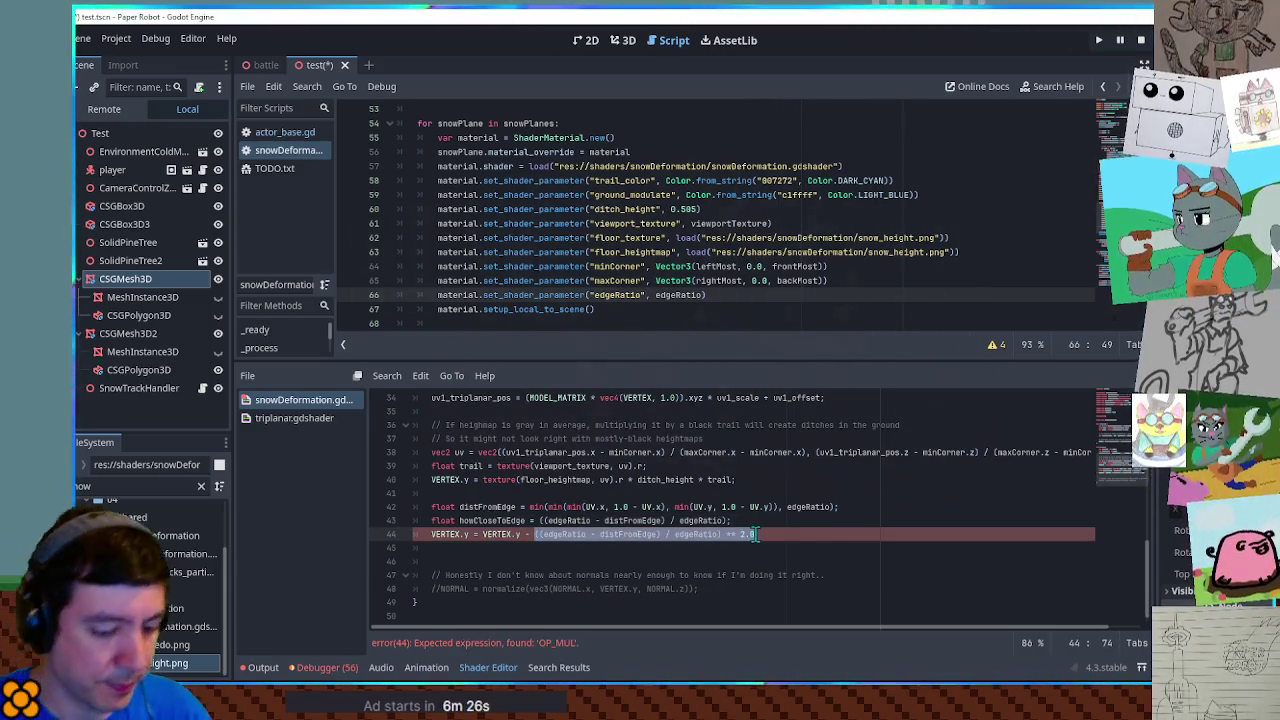
type("(howCloseToEdge );")
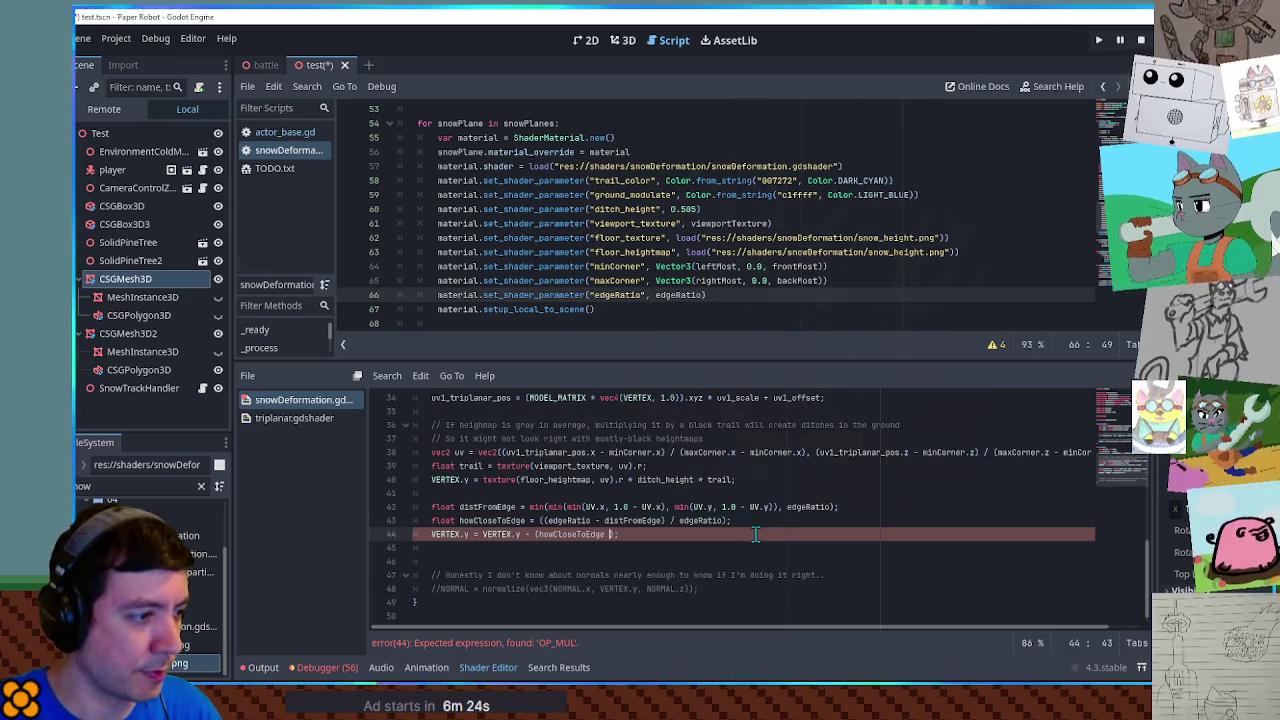
type("* howCloseToEdge")
left_click(785, 490)
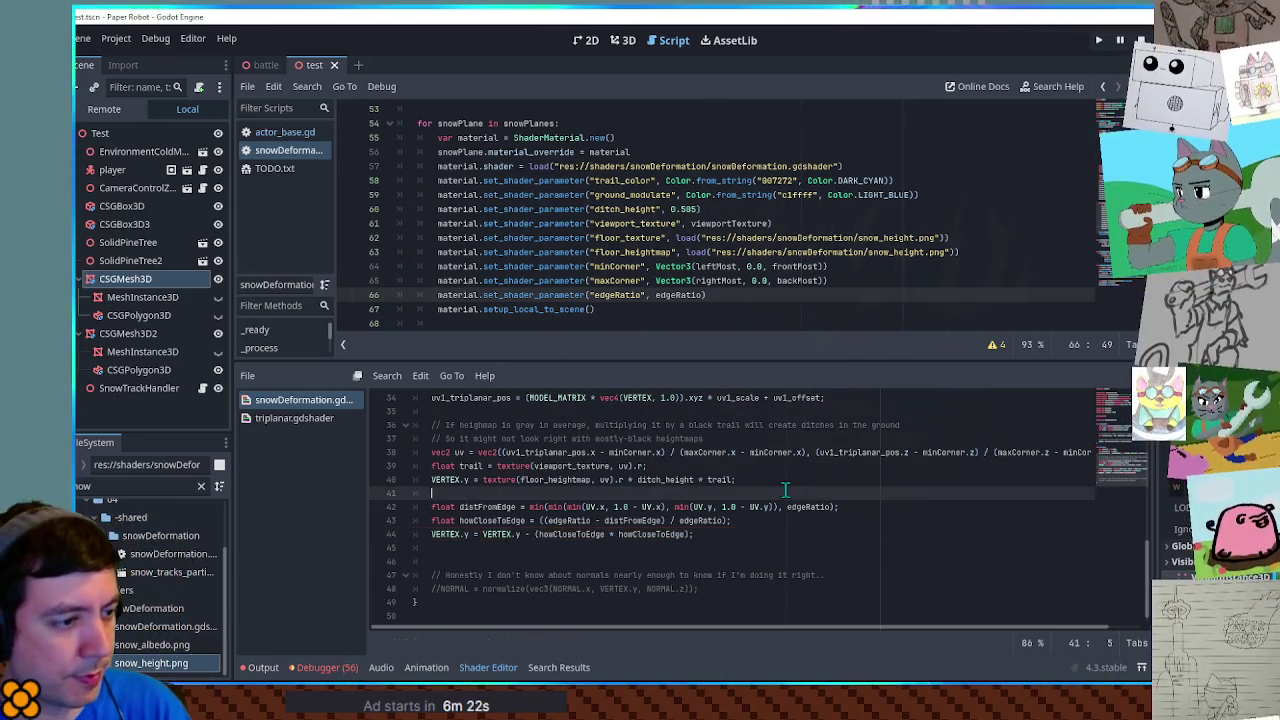
key("F5")
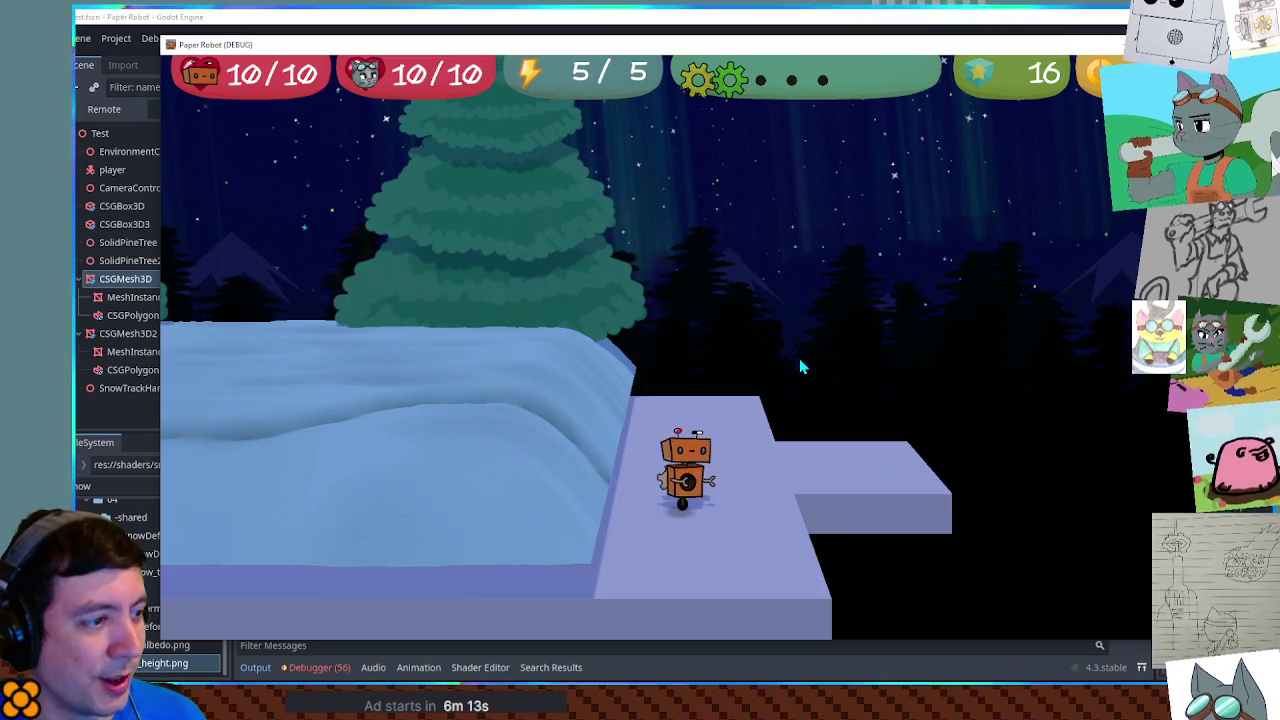
Step: Lower the snow mesh about 0.49 units in the front orthographic 3D view
key("alt+Tab")
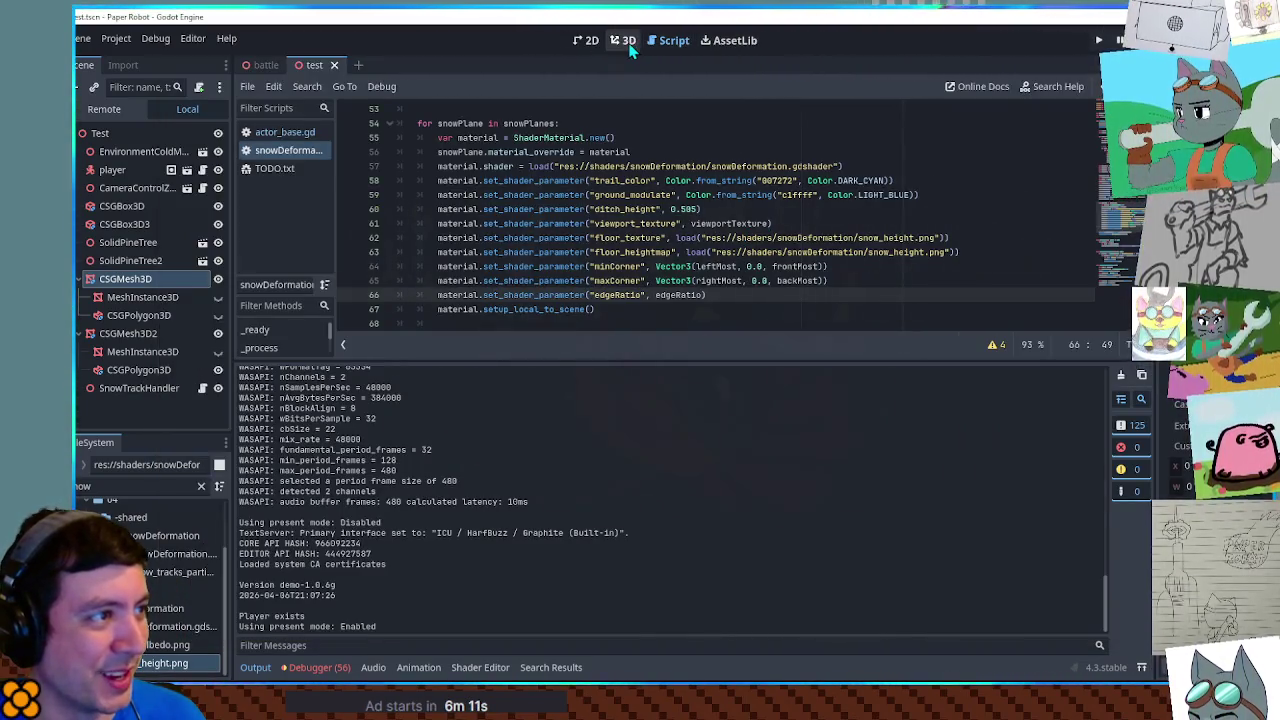
left_click(626, 42)
key("KP_1")
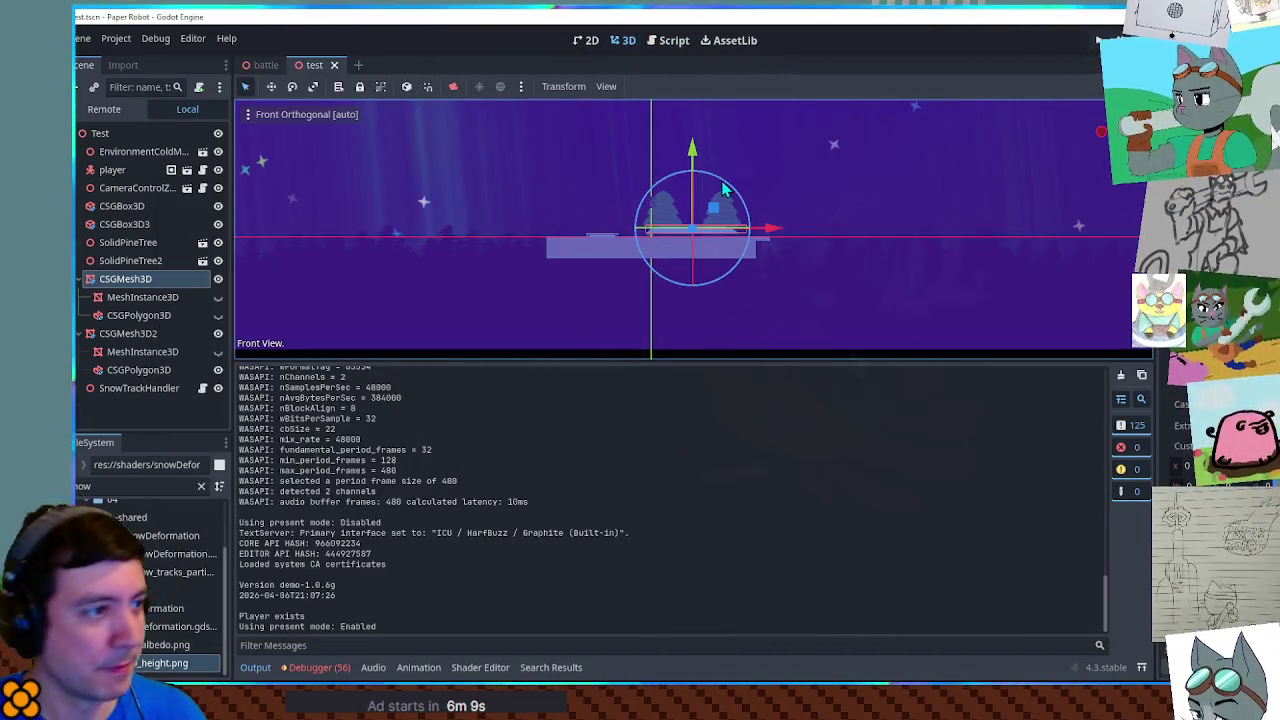
scroll(700, 190, "up", 5)
left_click_drag(683, 145, 685, 170)
Step: Run the project and walk the robot into the deep snow, carving a trench
key("F6")
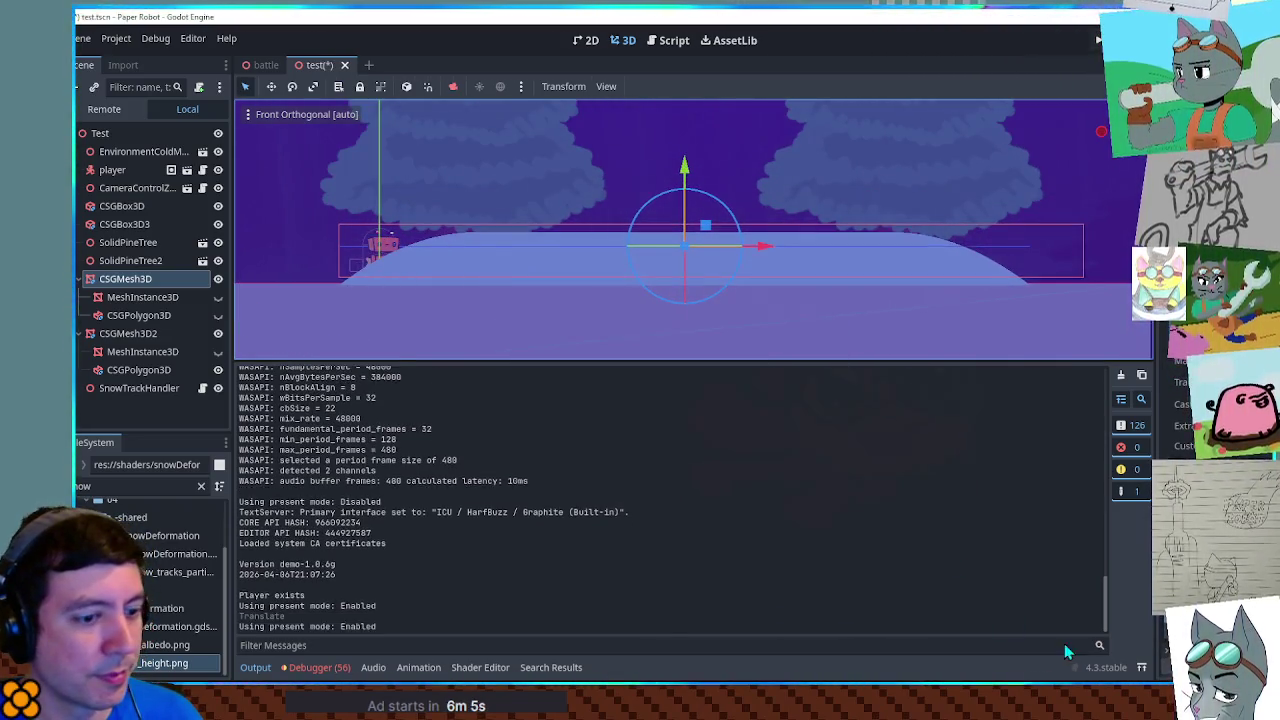
key("w")
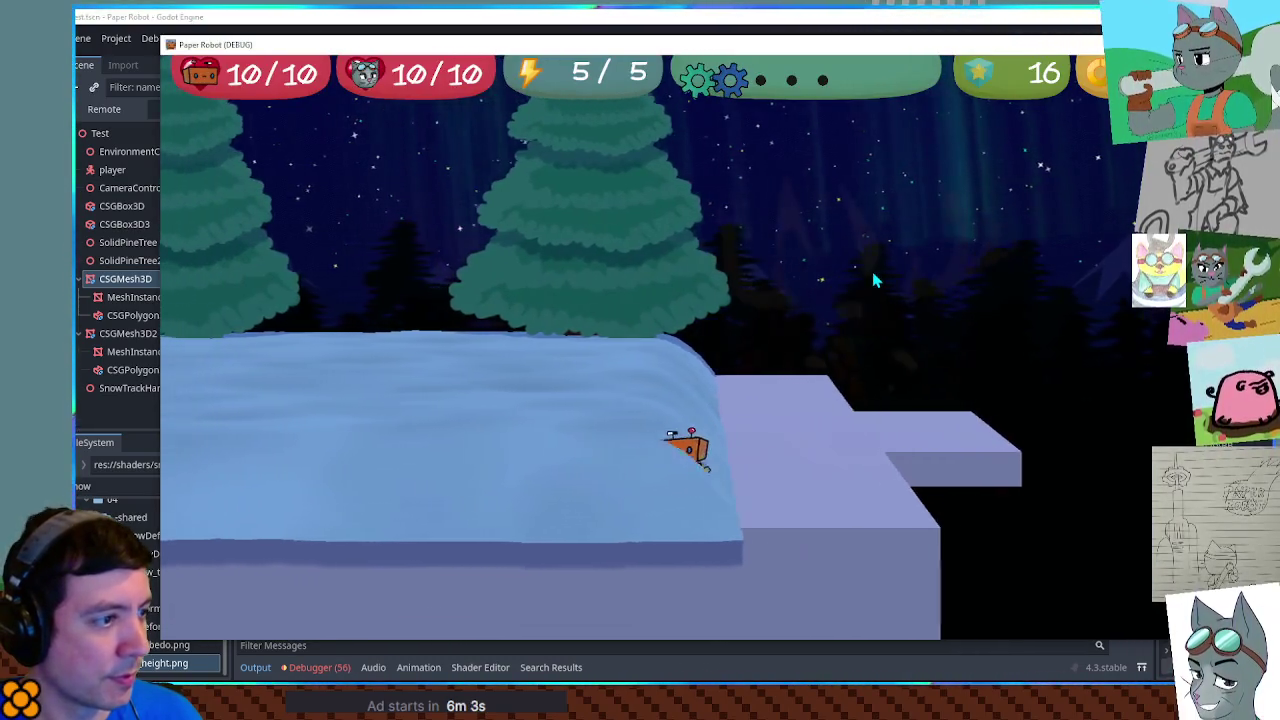
key("a")
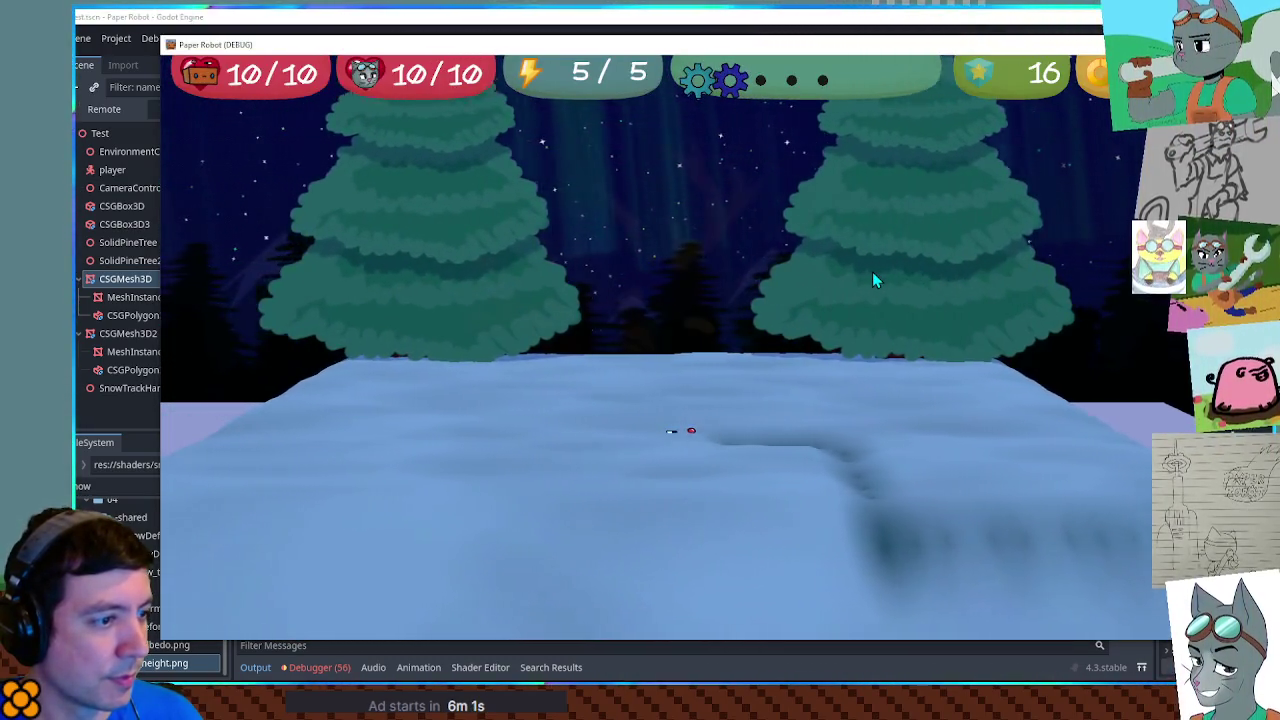
key("s")
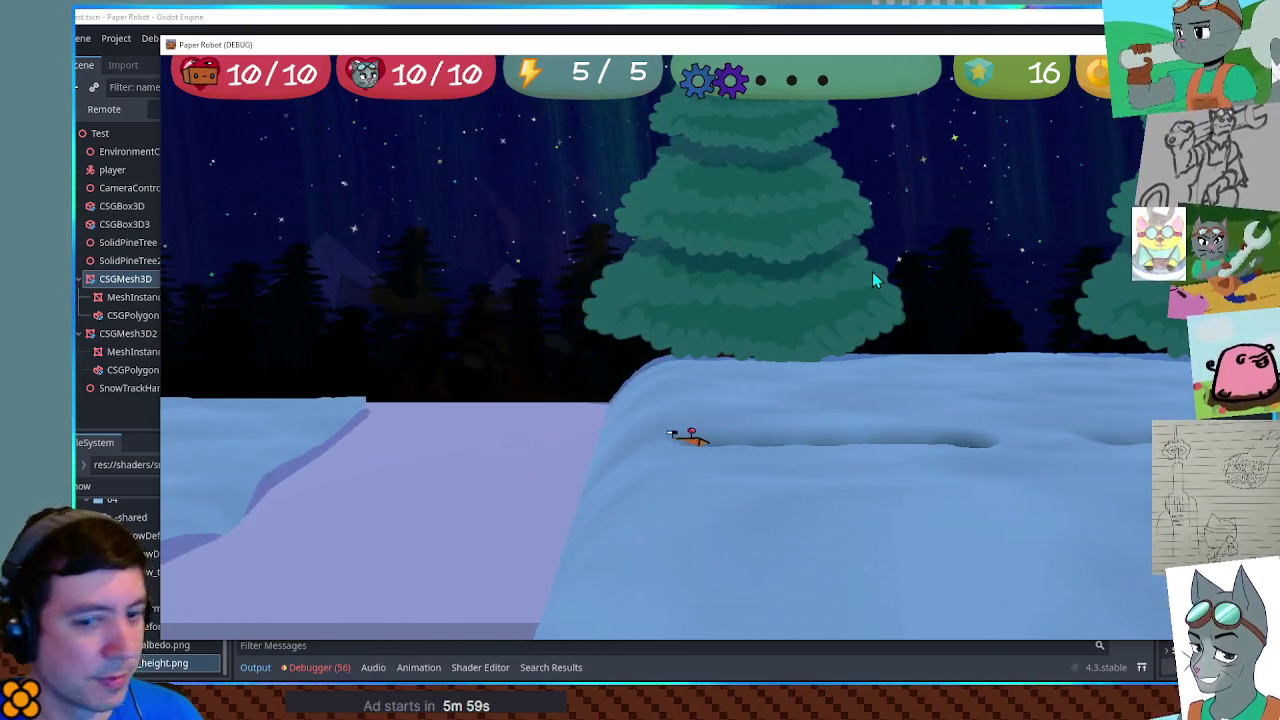
key("w")
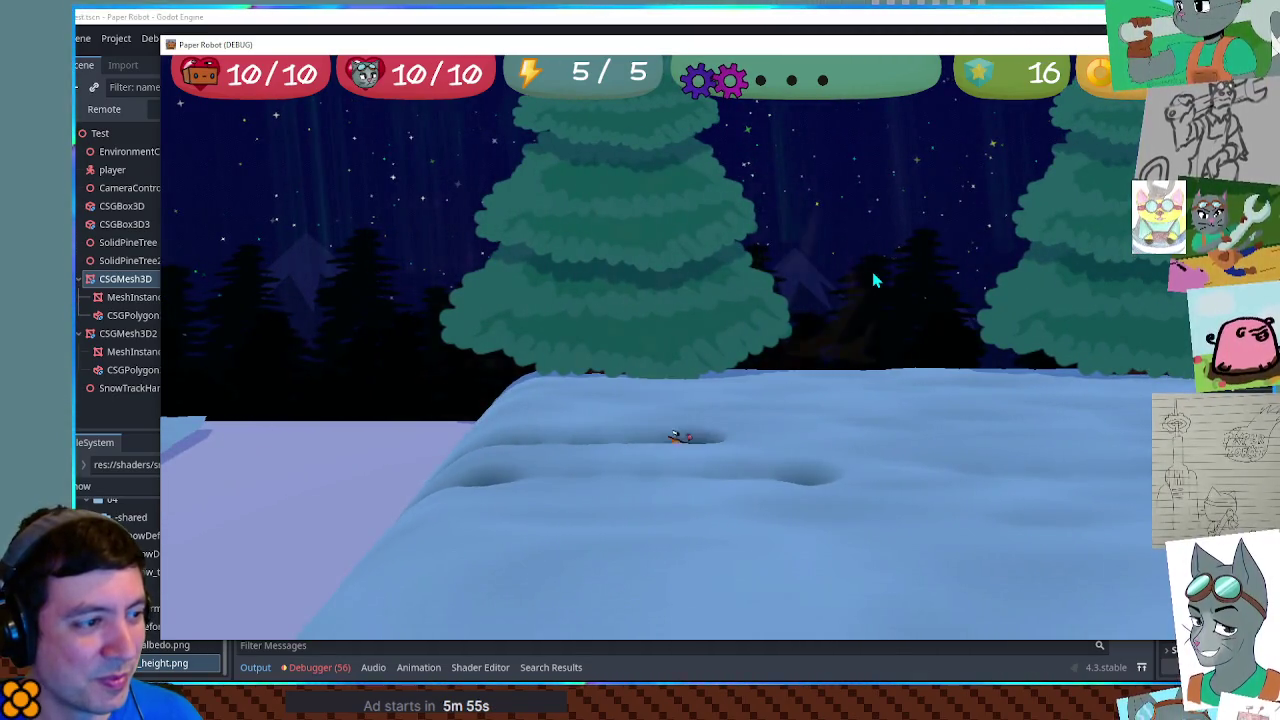
key("a")
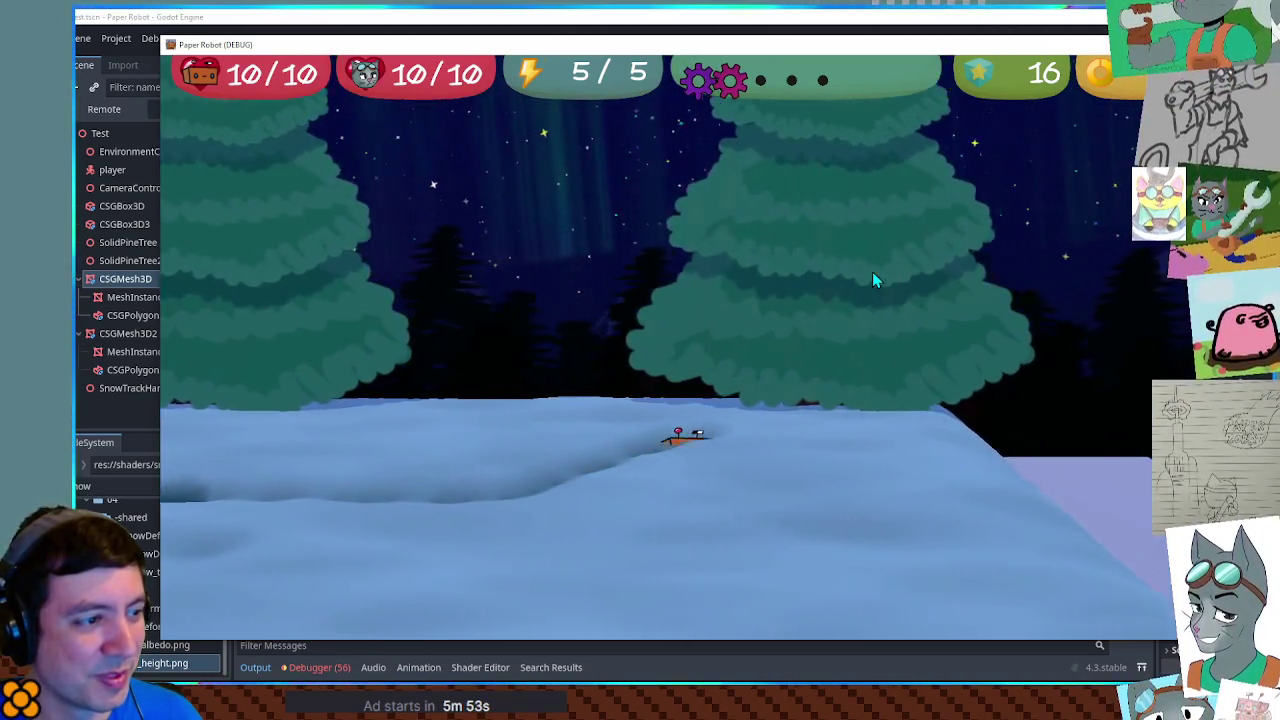
Step: Walk the robot between the lavender platform and the snow, carving a new trough
key("w")
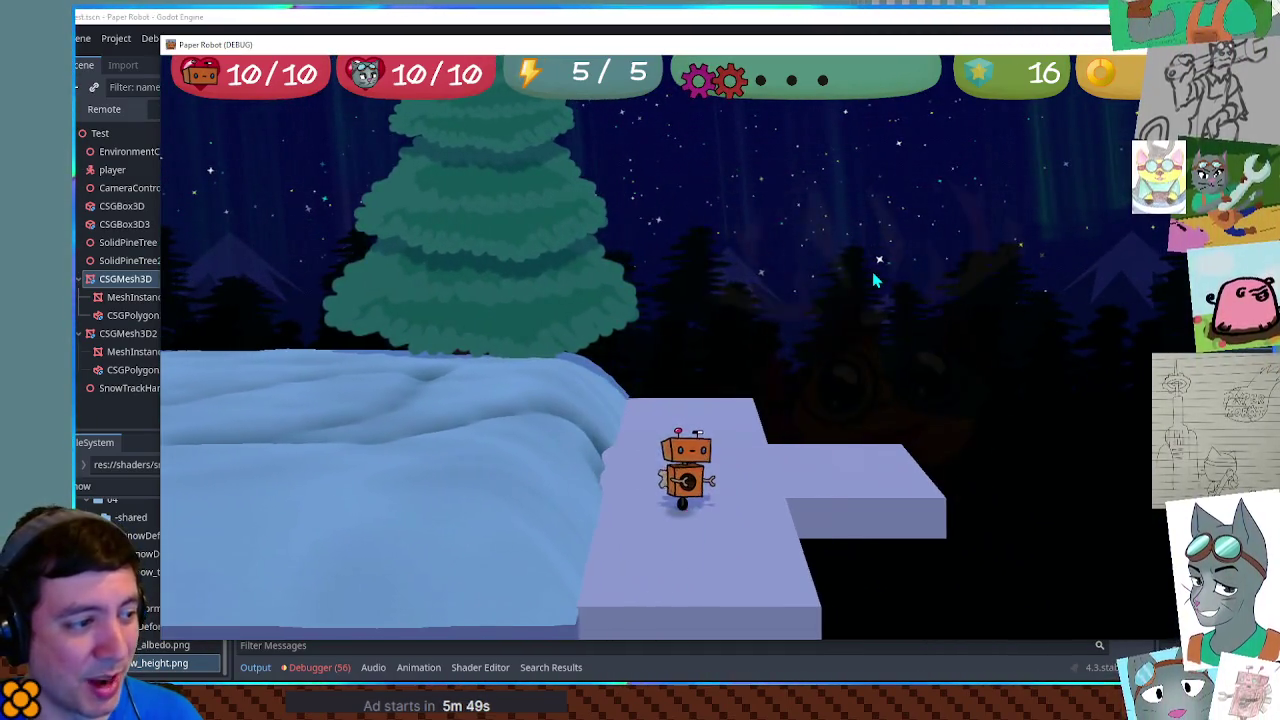
key("s")
key("d")
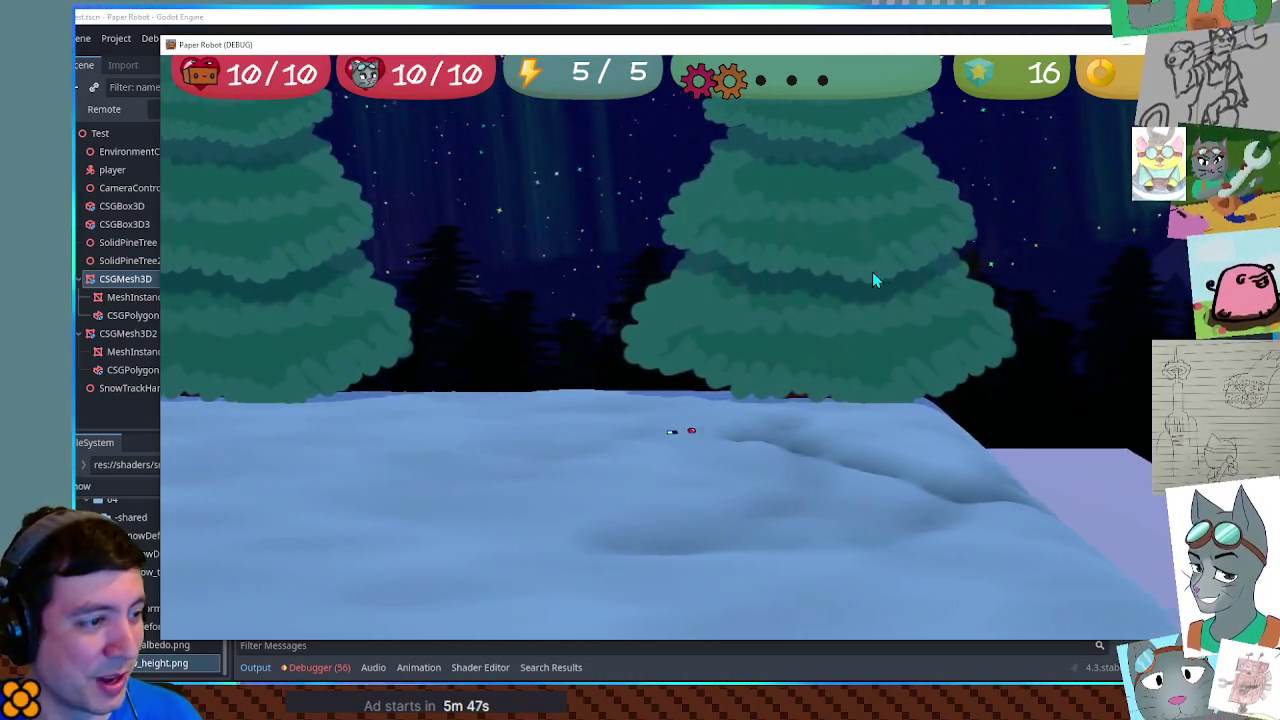
key("s")
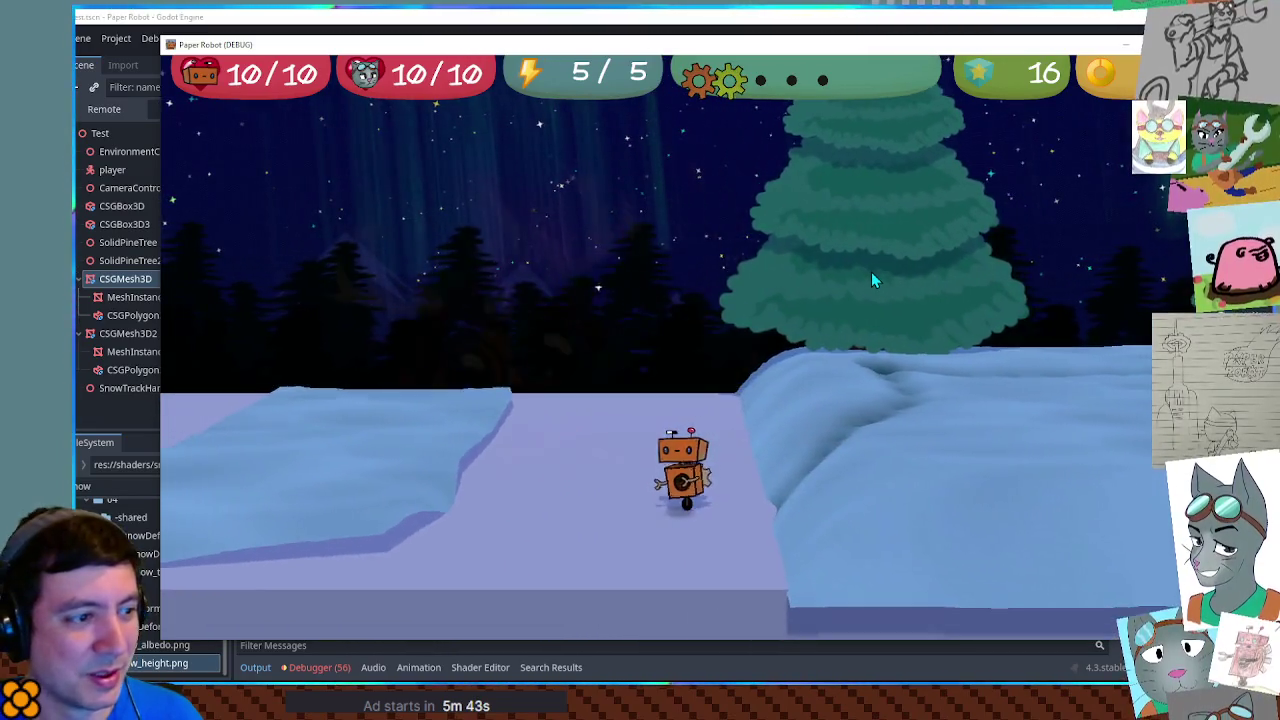
key("w")
key("d")
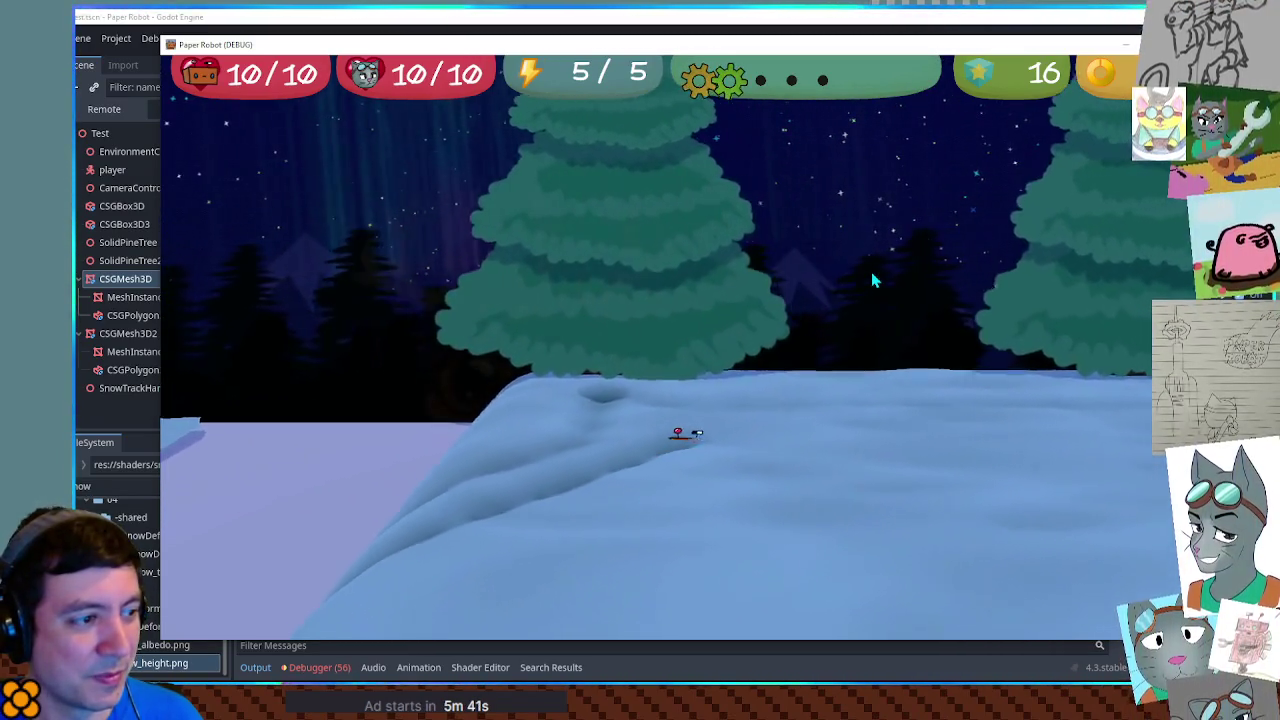
key("s")
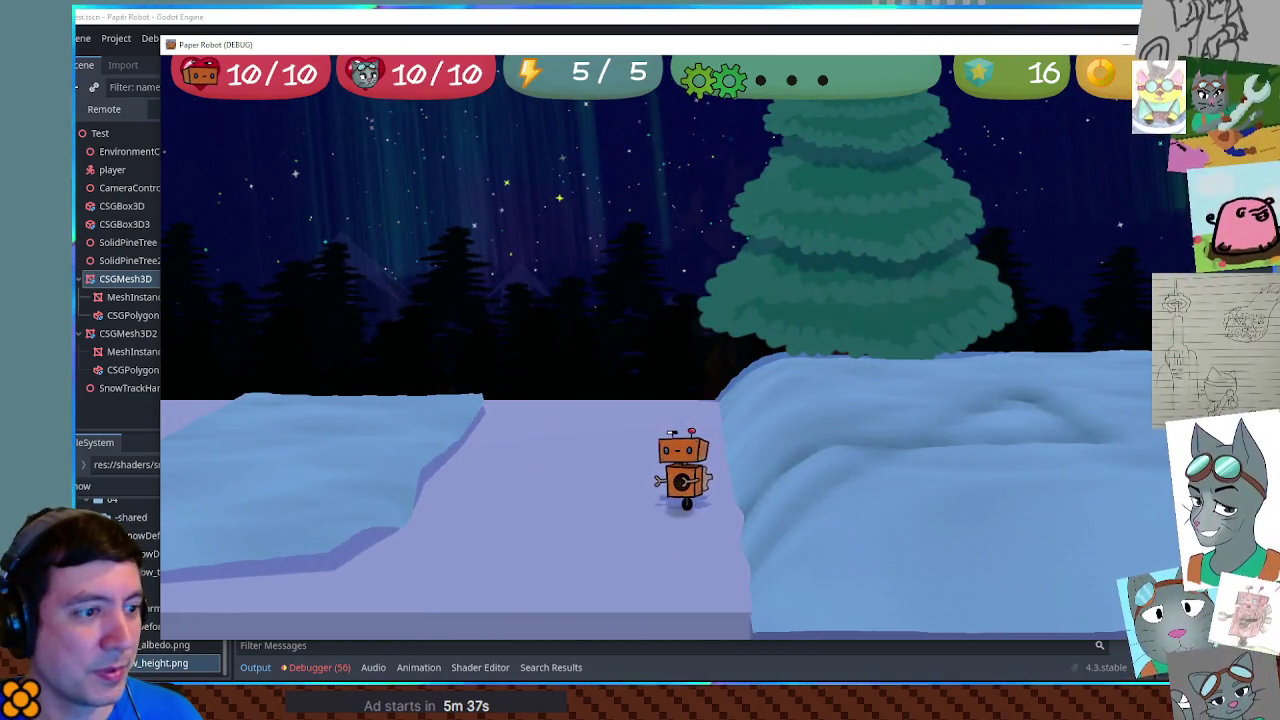
Step: Close the snow-profile sketch without saving and stop the running game
key("alt+Tab")
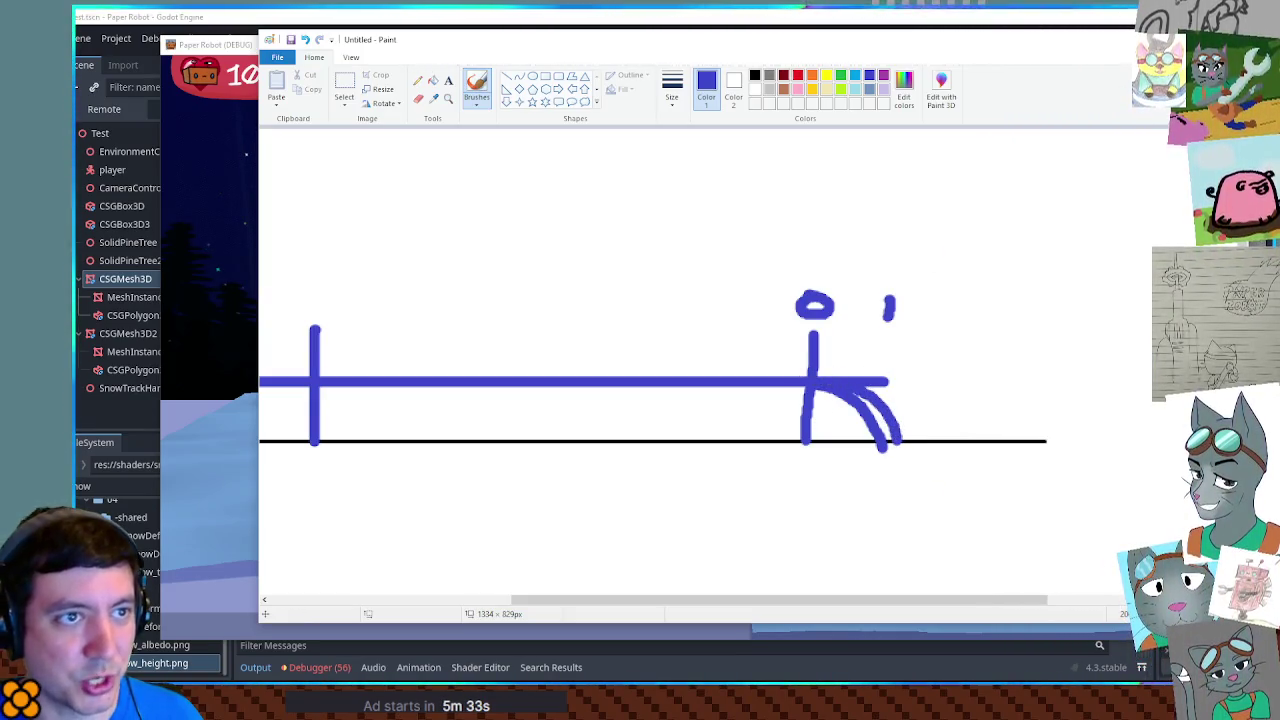
key("alt+F4")
left_click(757, 336)
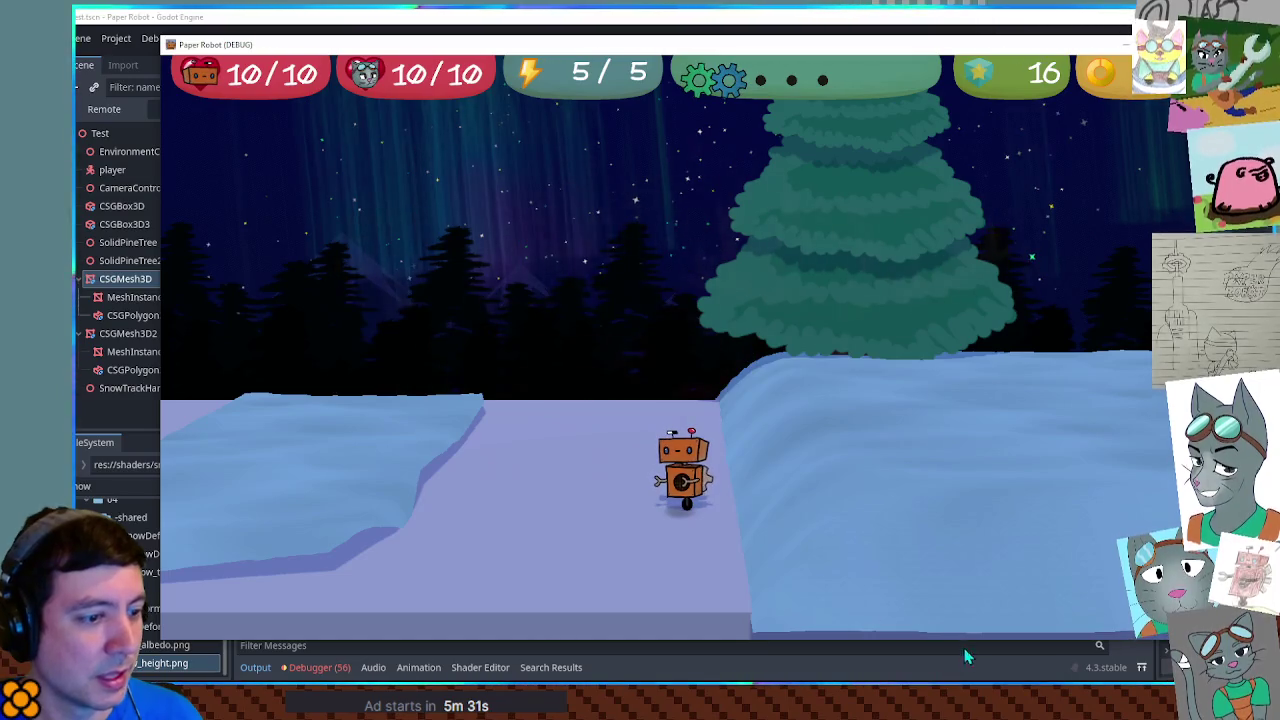
key("F8")
Step: Wrap howCloseToEdge on line 44 of the snow shader in pow(howCloseToEdge, 3.0), then run the game
left_click(482, 668)
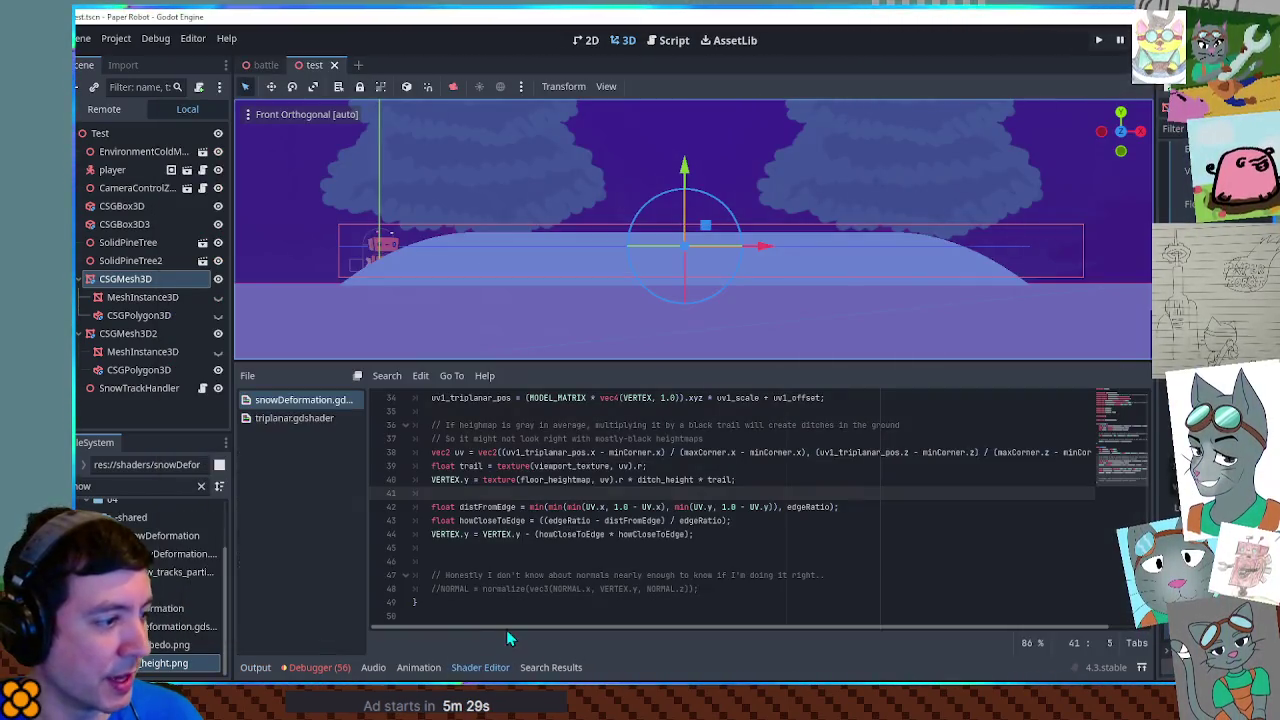
left_click(537, 534)
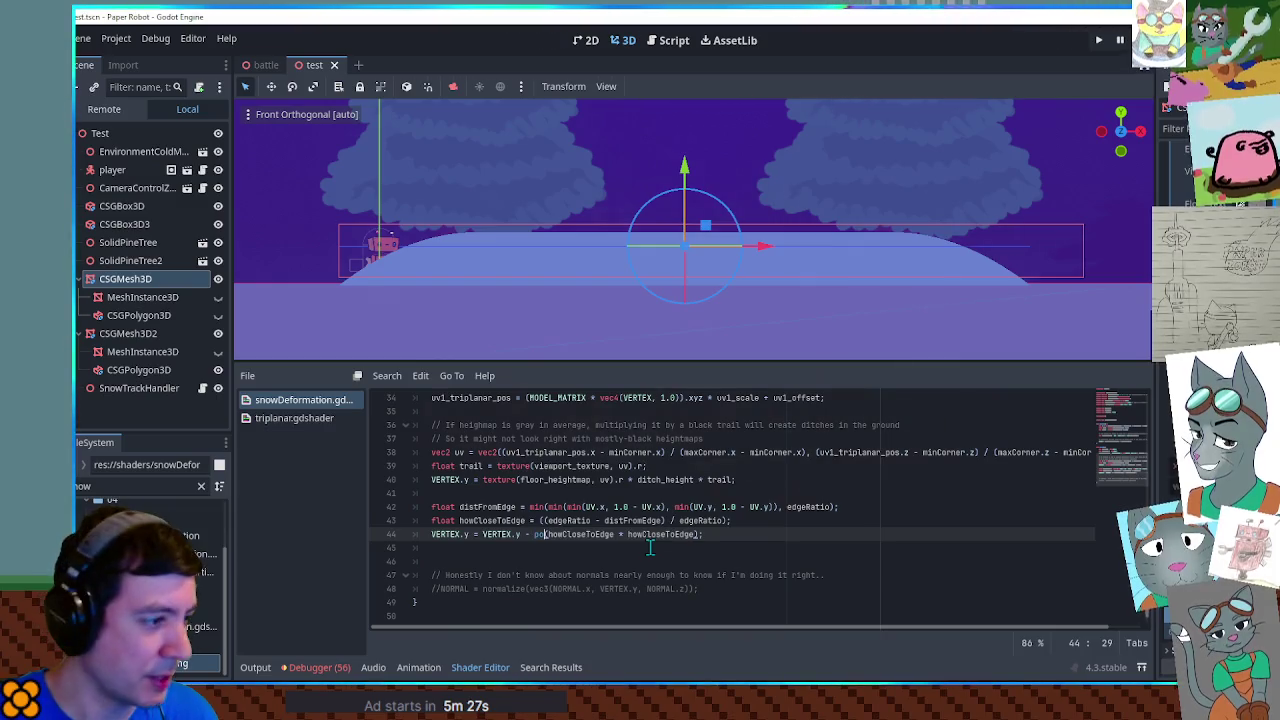
type("(")
key("End")
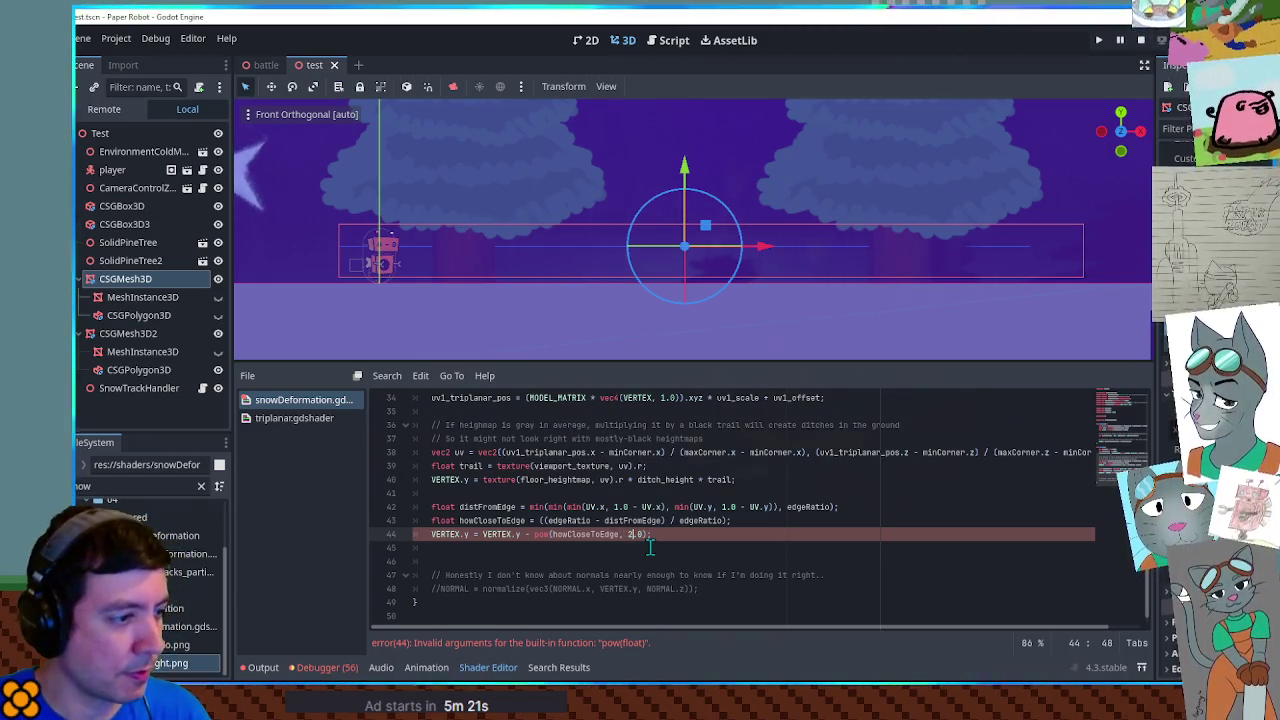
type("3")
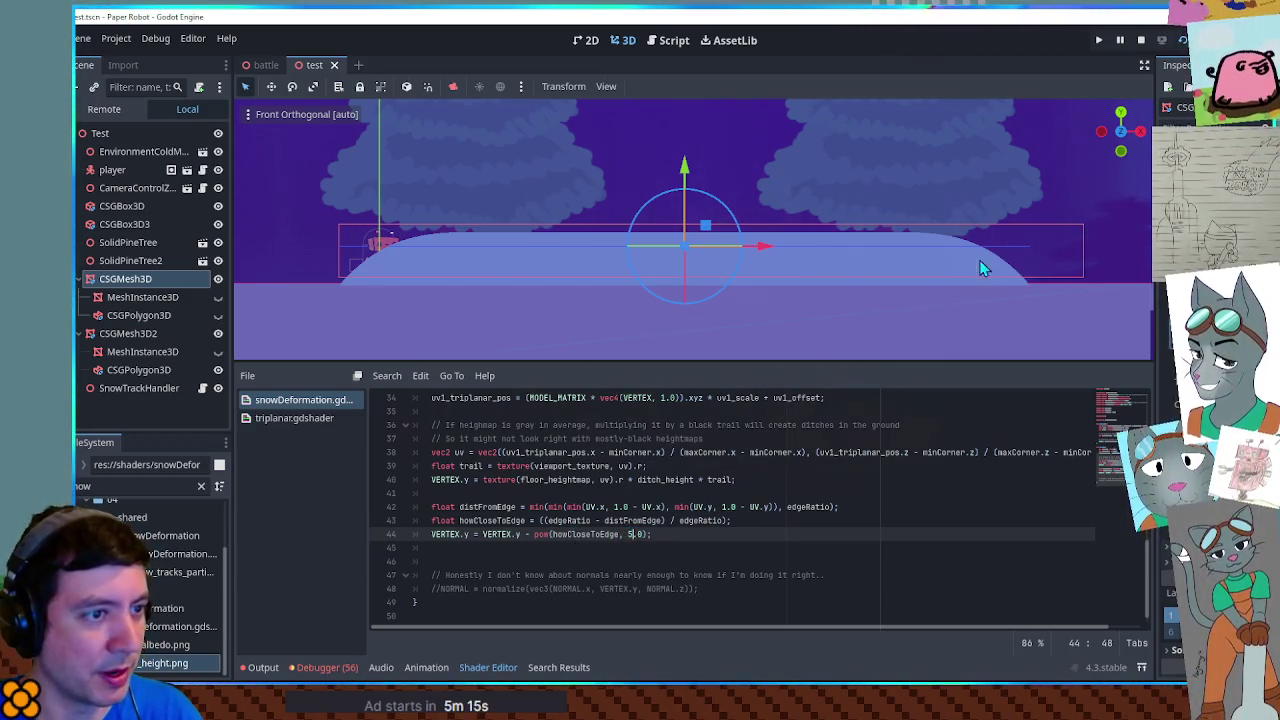
left_click(897, 453)
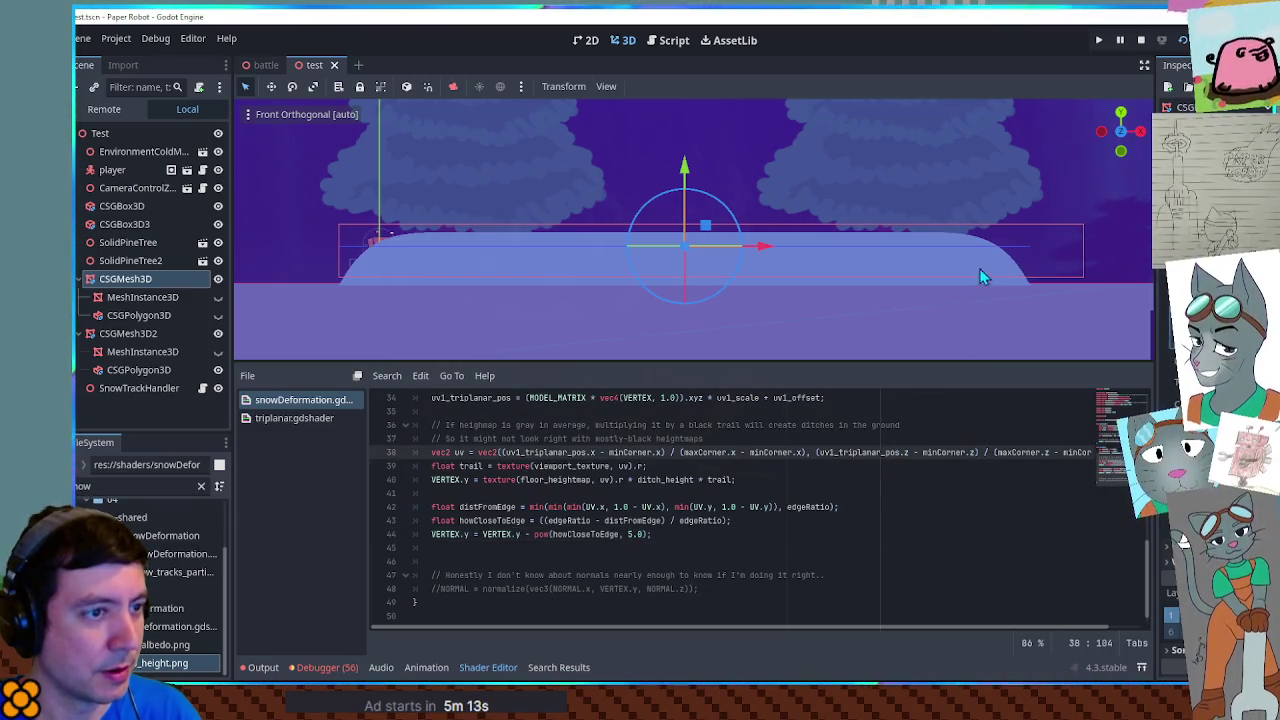
left_click(631, 534)
key("F6")
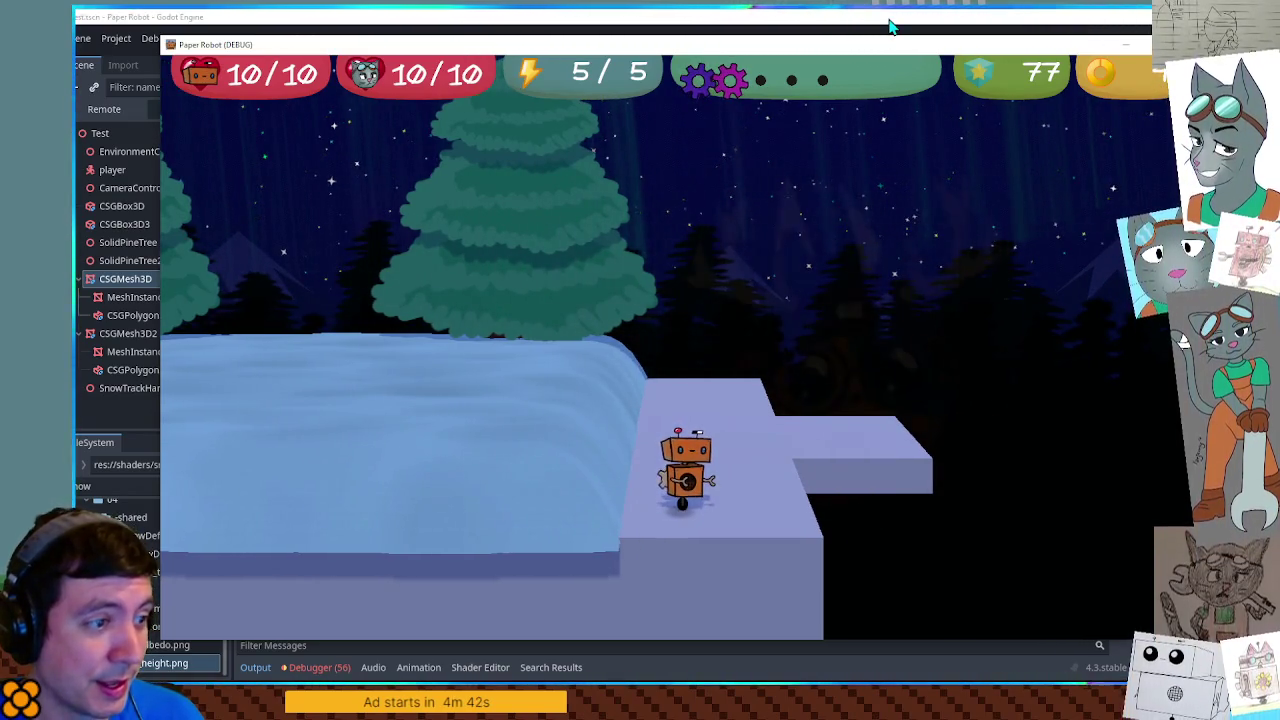
Step: Close the pow-curve test run of the game
key("alt+F4")
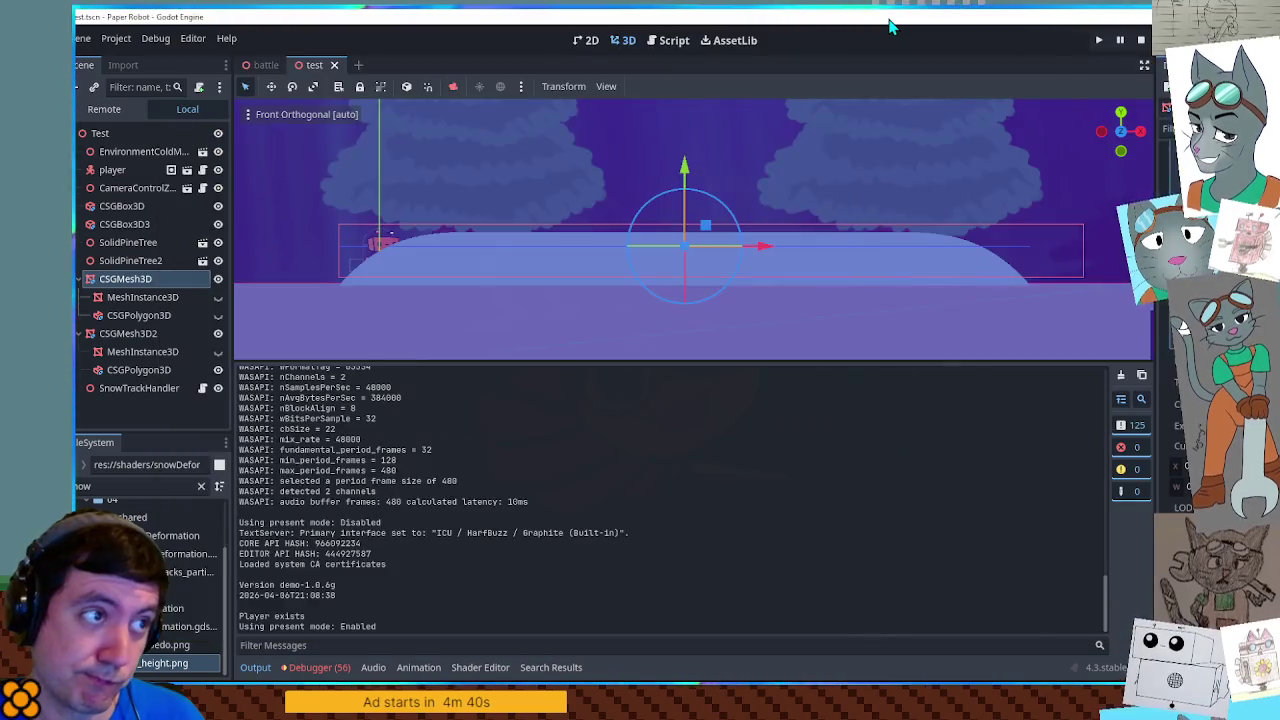
Step: Append ' * 3.0' to the pow line, select SnowTrackHandler, save the scene and relaunch
left_click(481, 667)
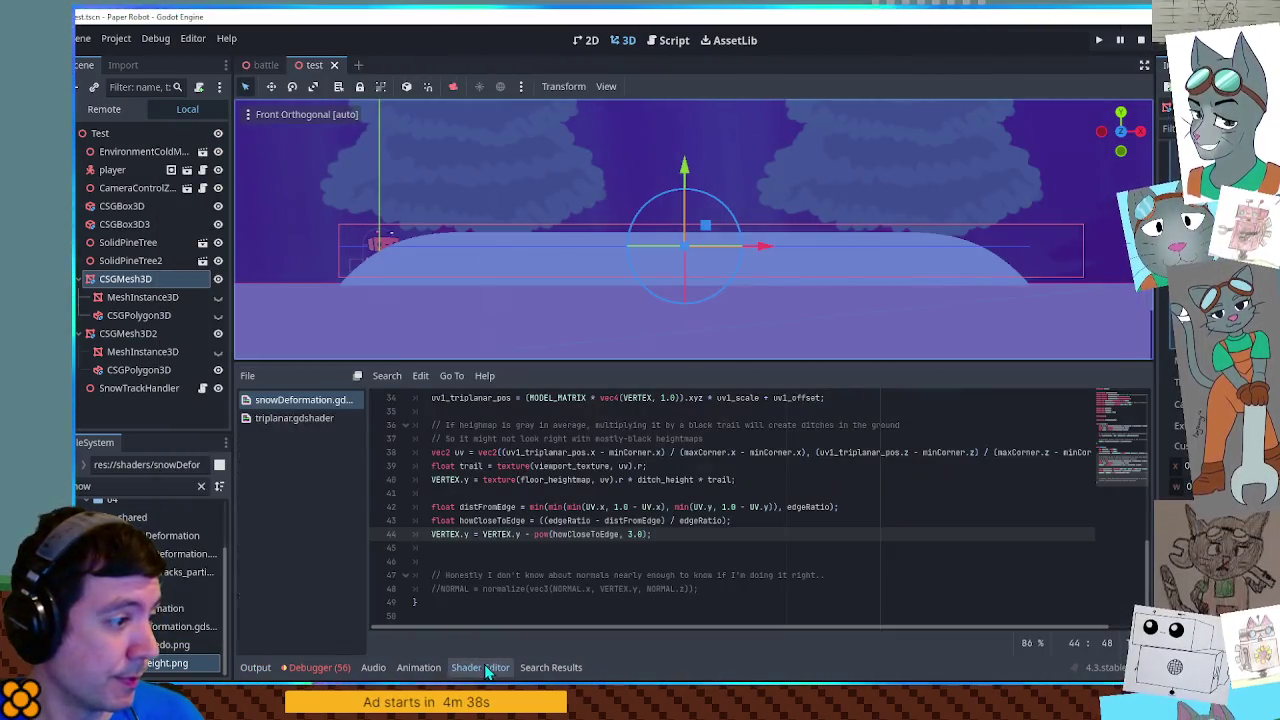
type(";")
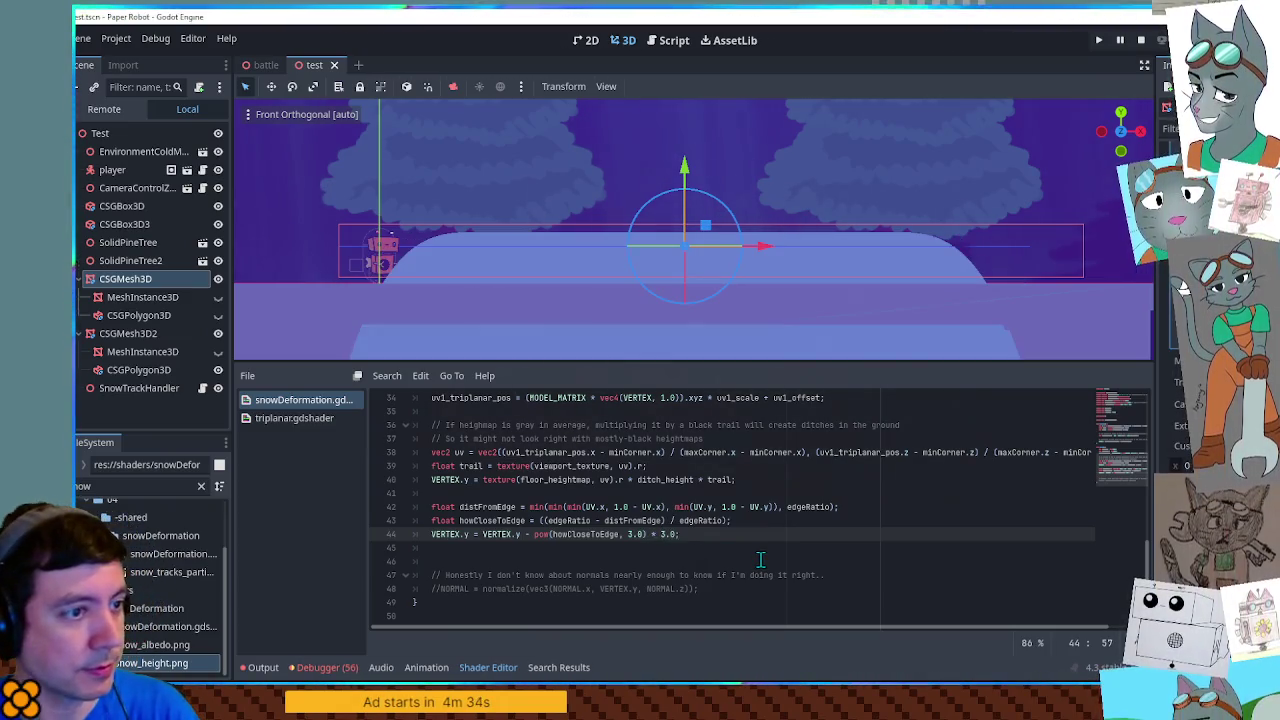
mouse_move(840, 288)
left_mouse_down()
mouse_move(846, 311)
mouse_move(838, 274)
mouse_move(780, 247)
mouse_move(828, 271)
mouse_move(798, 266)
left_mouse_up()
scroll(700, 500, "up", 10)
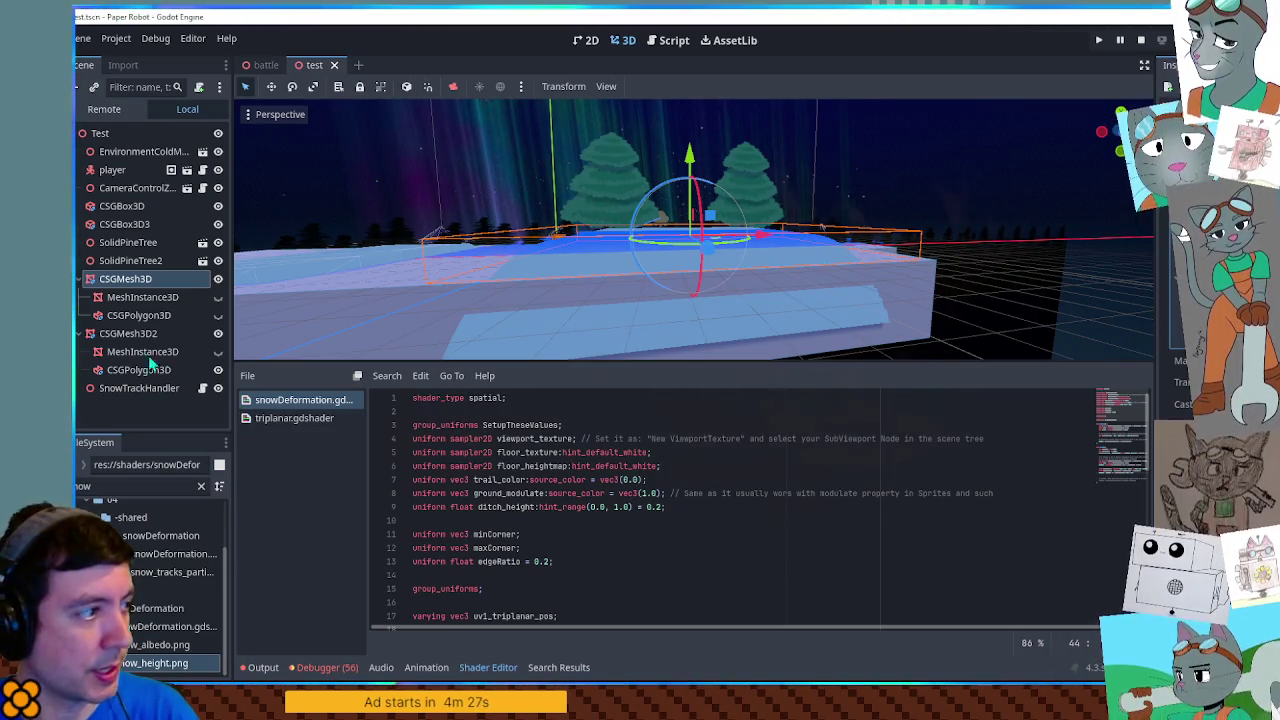
left_click(134, 388)
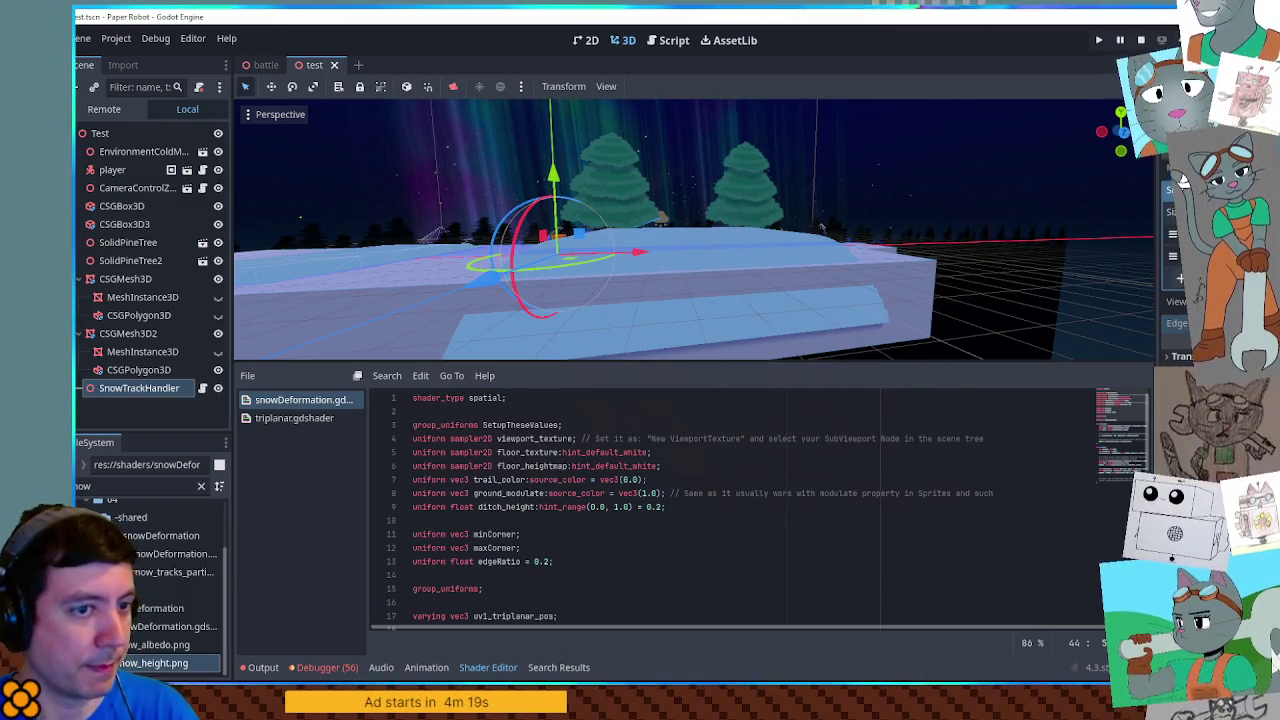
key("ctrl+s")
key("F6")
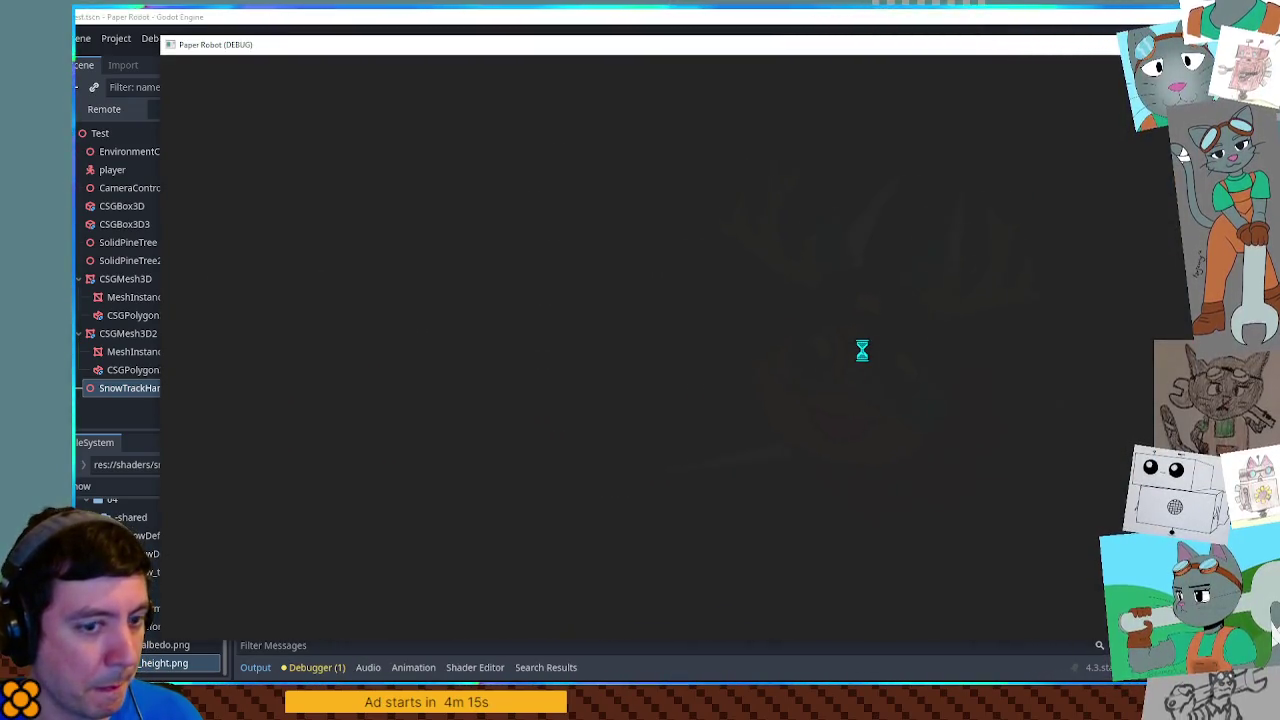
Step: Walk the robot into the snow mound, then stop the game and reopen the shader code
key("d")
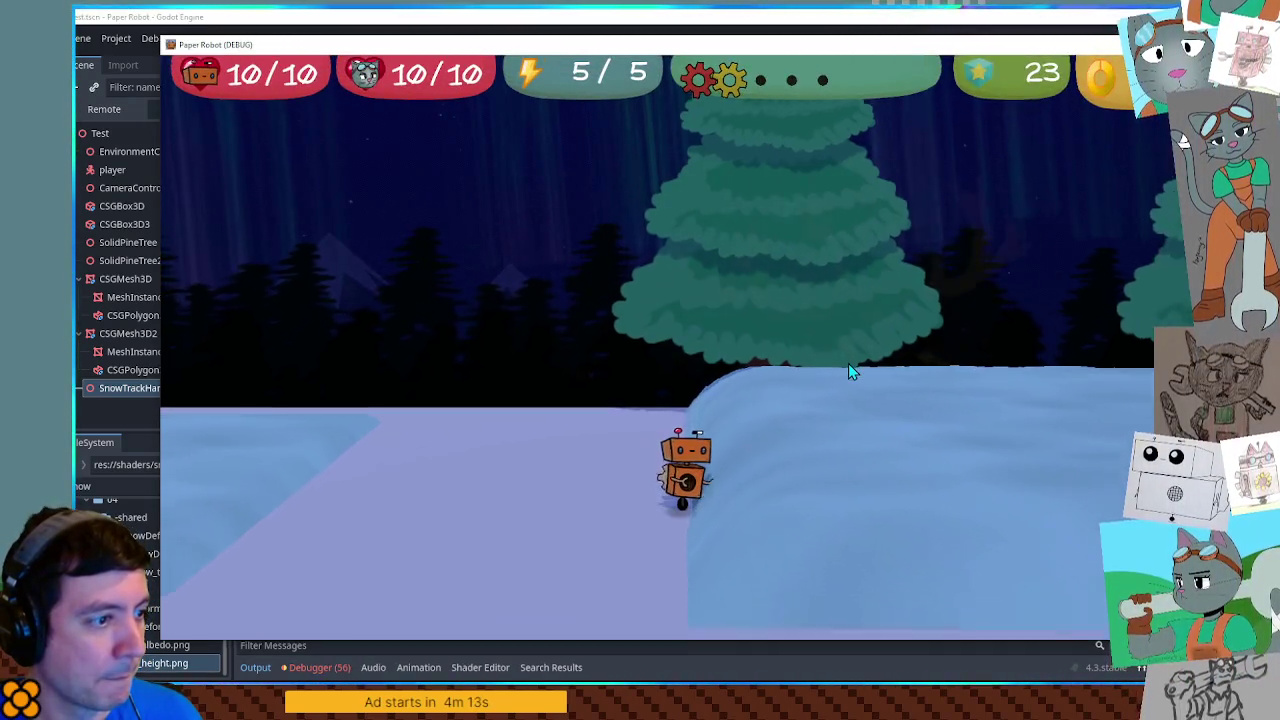
key("a")
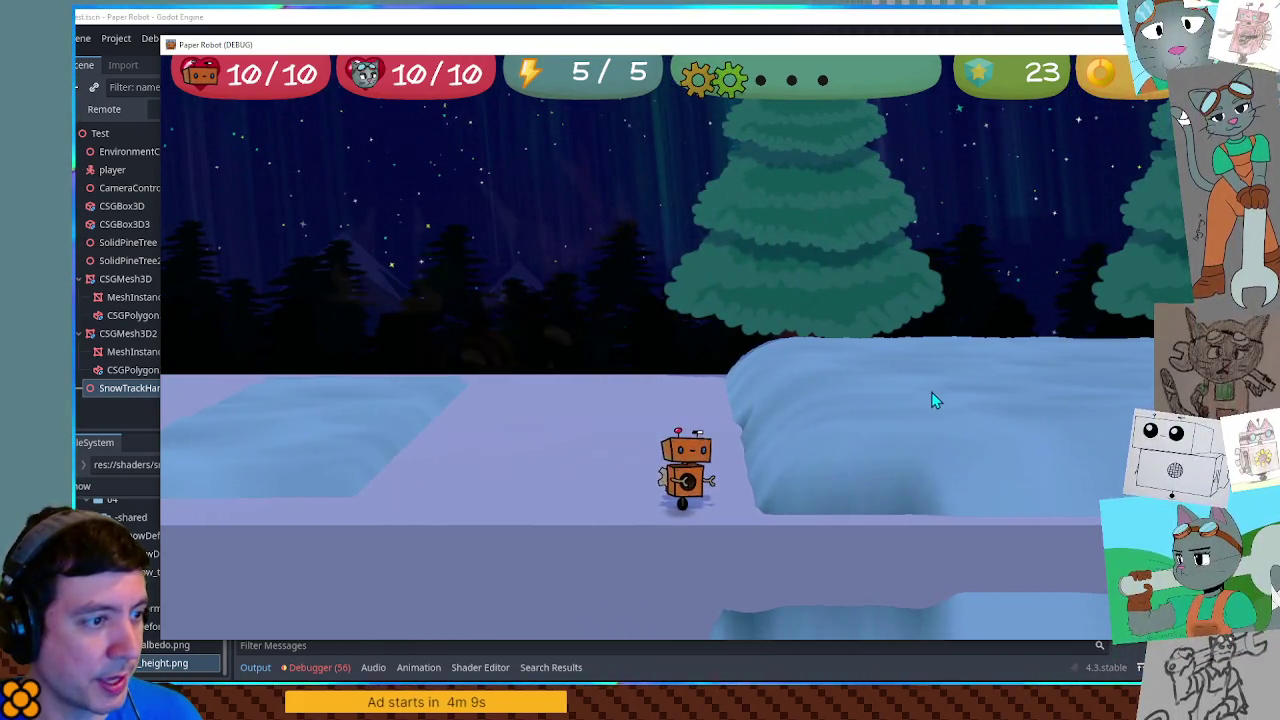
key("d")
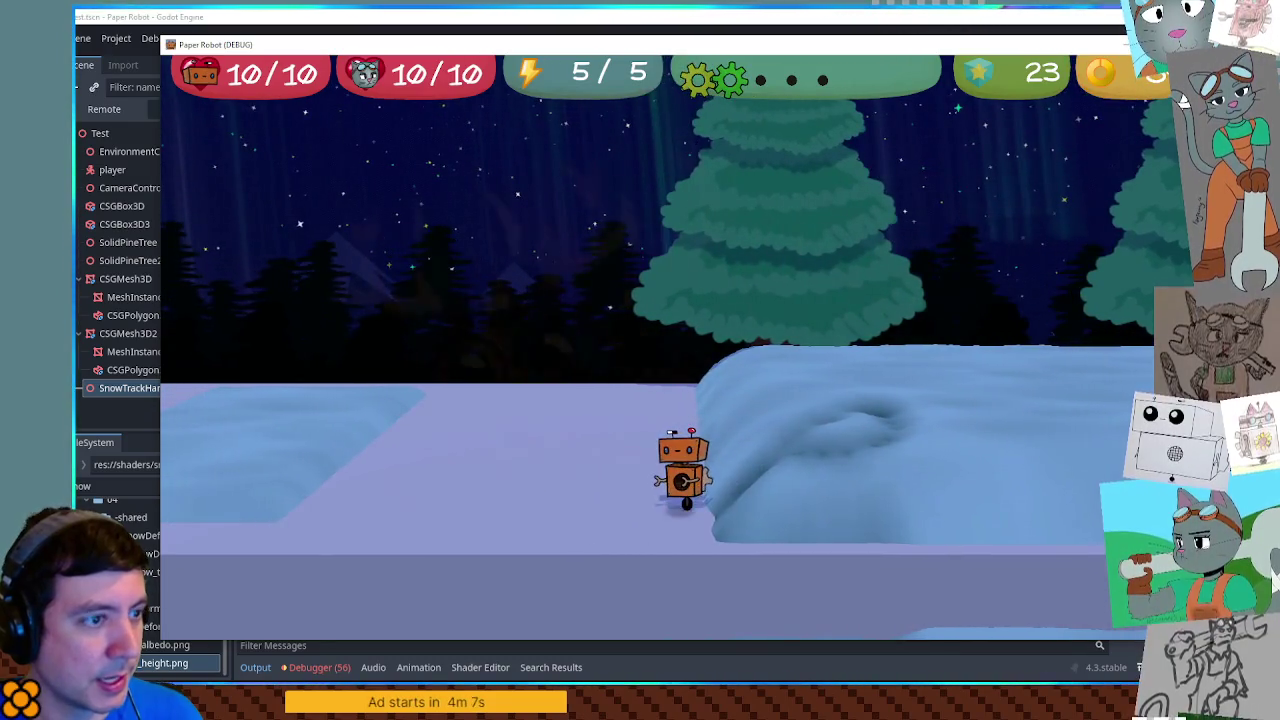
key("F8")
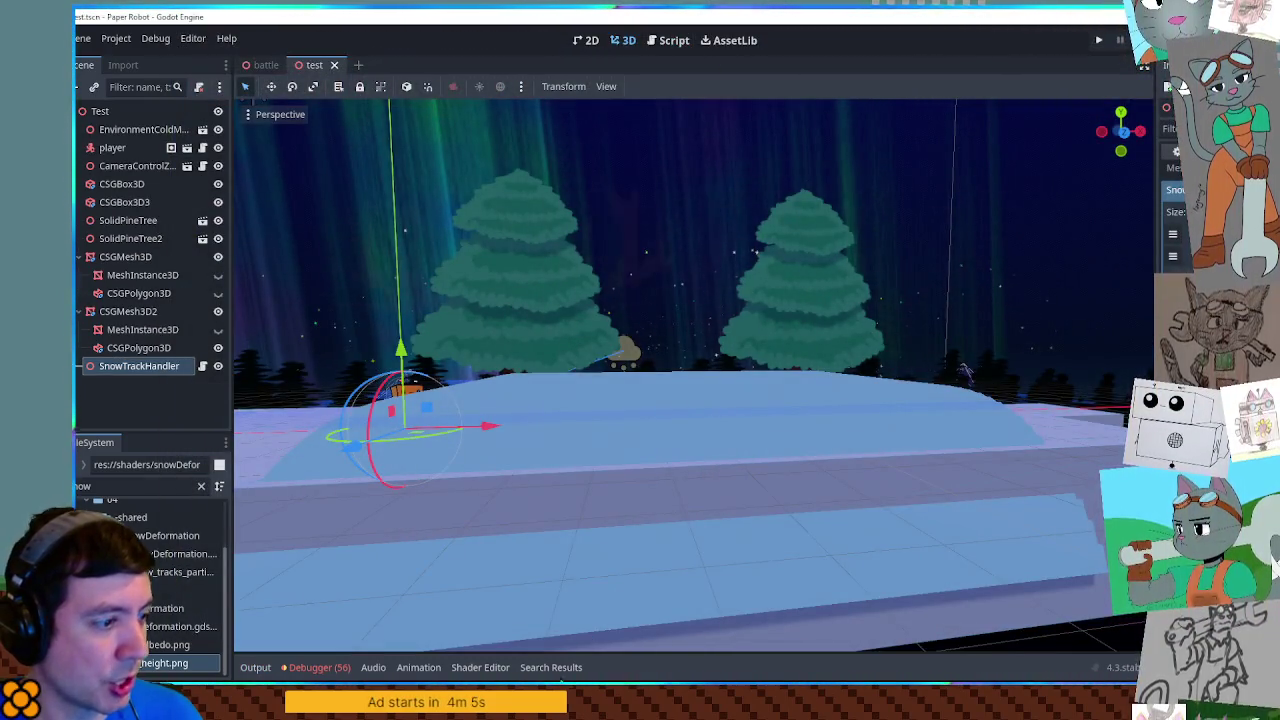
left_click(480, 667)
Step: Check the two snow meshes and set ditch_height to 0.2 in the snowDeformation shader
scroll(519, 568, "down", 10)
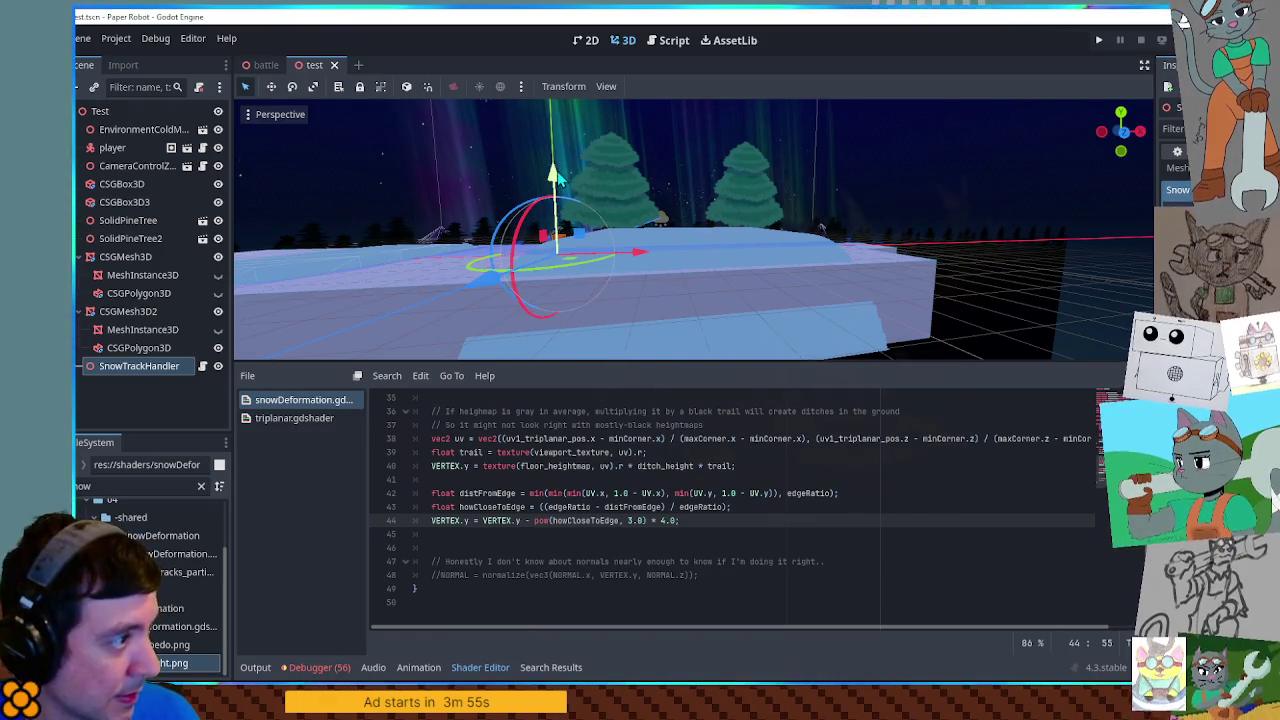
left_click(128, 312)
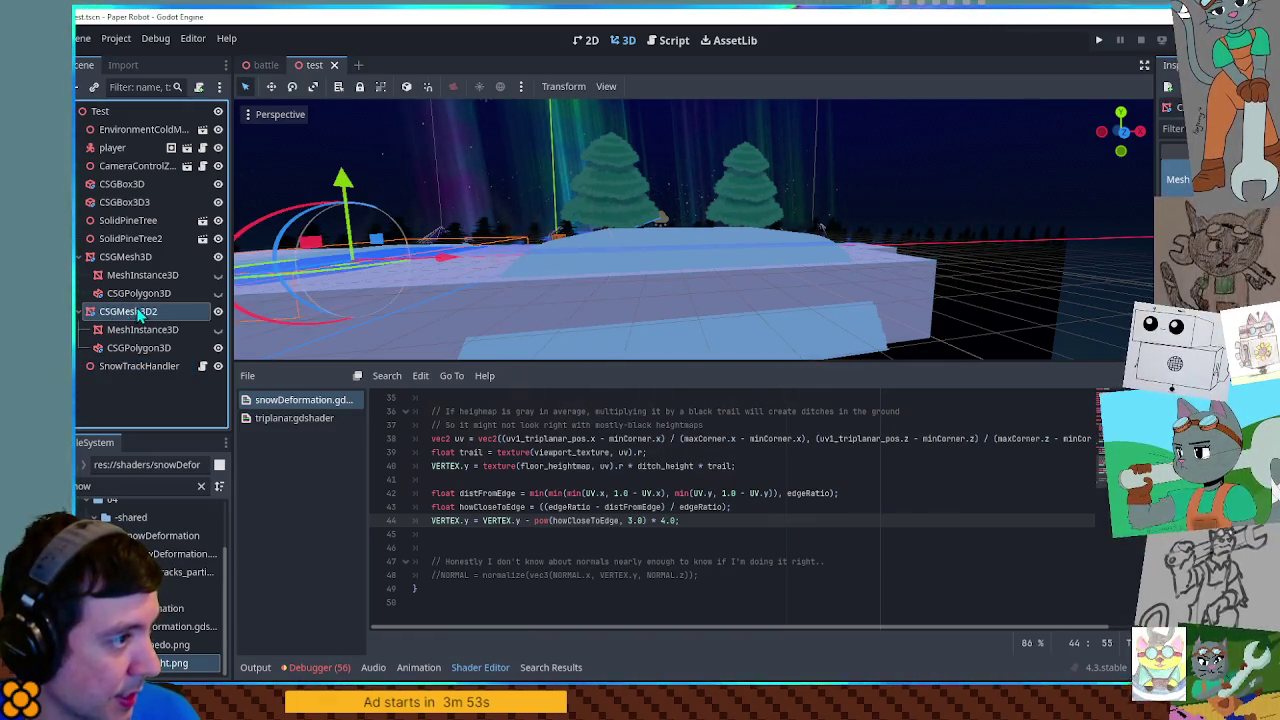
left_click(120, 258)
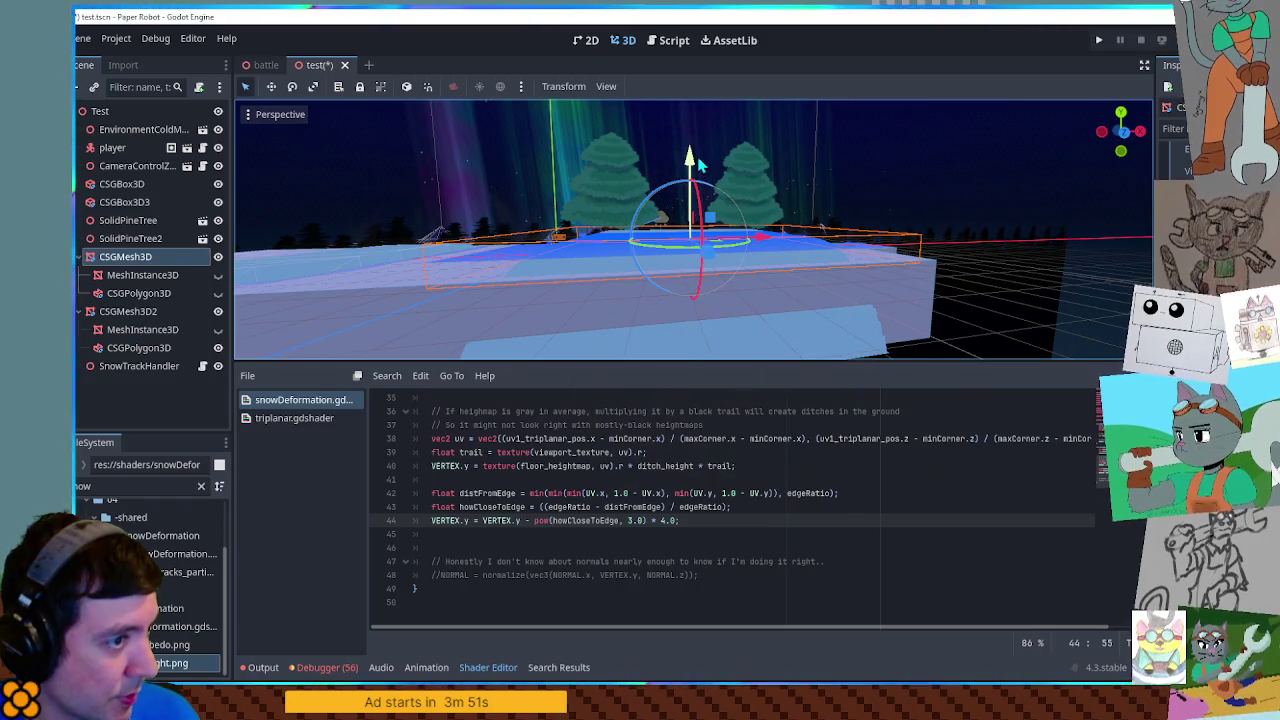
scroll(703, 486, "up", 10)
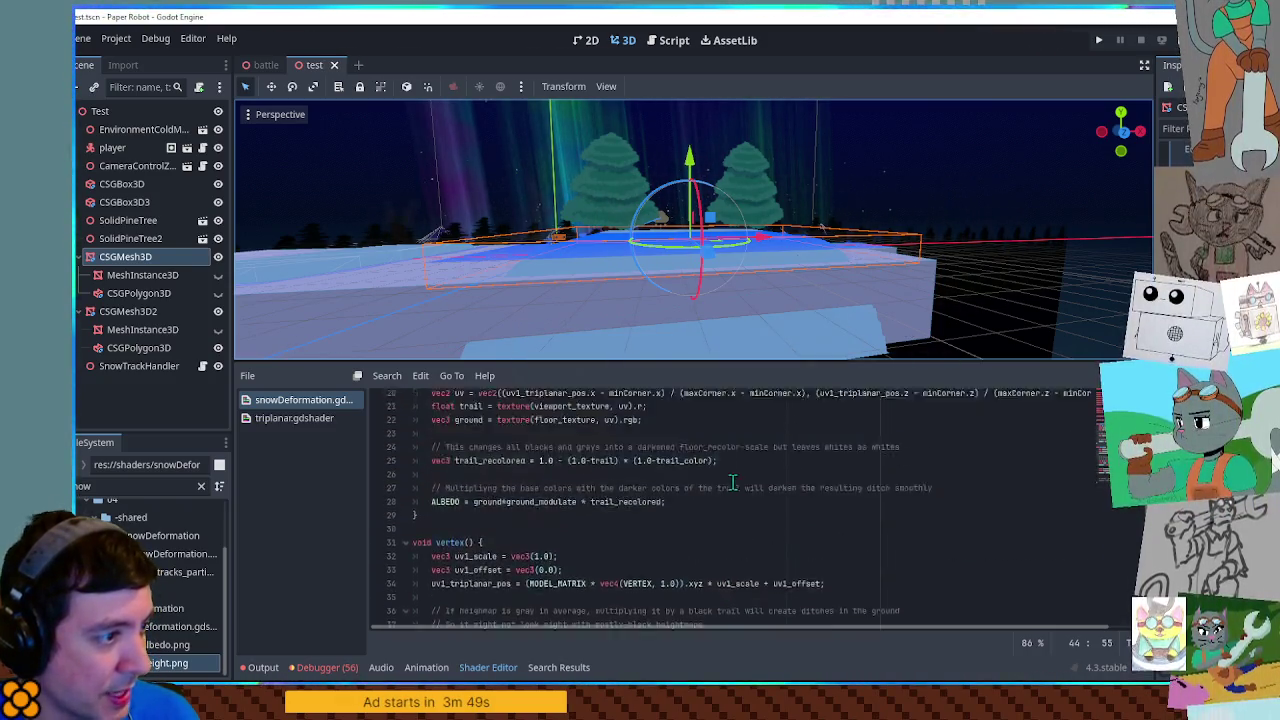
left_click(657, 507)
type("2;")
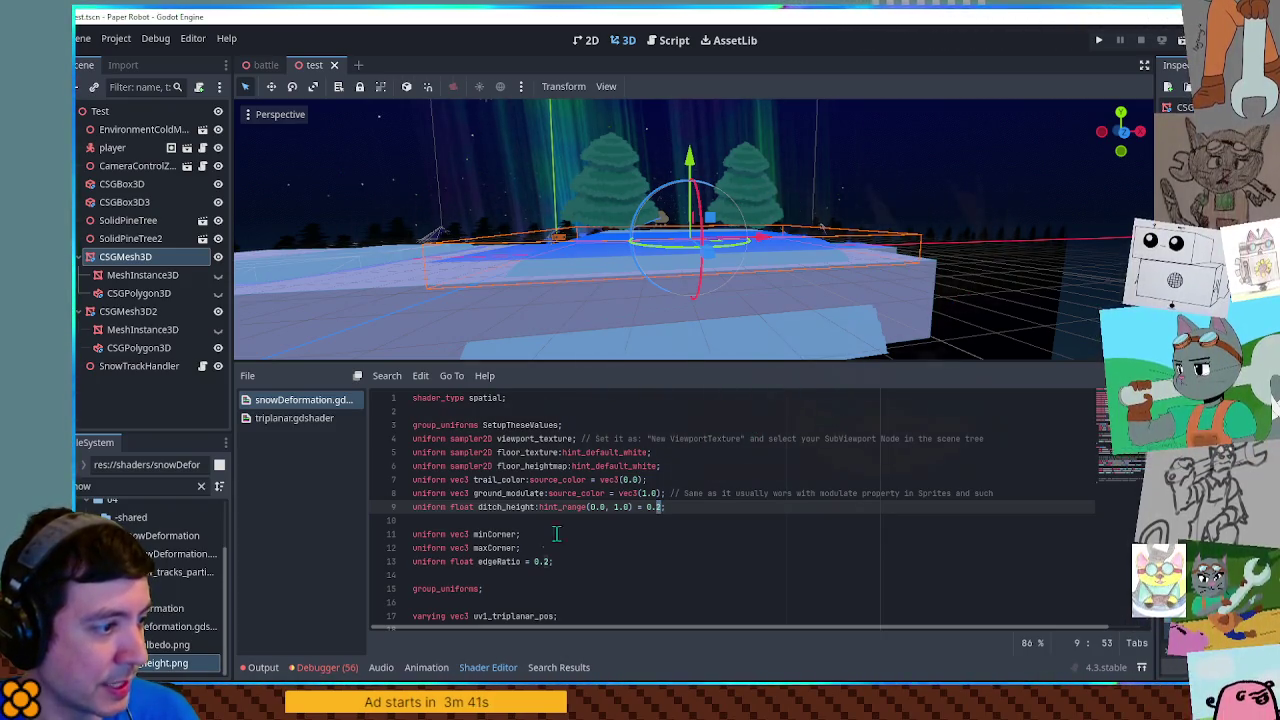
Step: Set edgeRatio to 0.05, save, select SnowTrackHandler and launch the game
left_click(543, 562)
type("1")
key("ctrl+s")
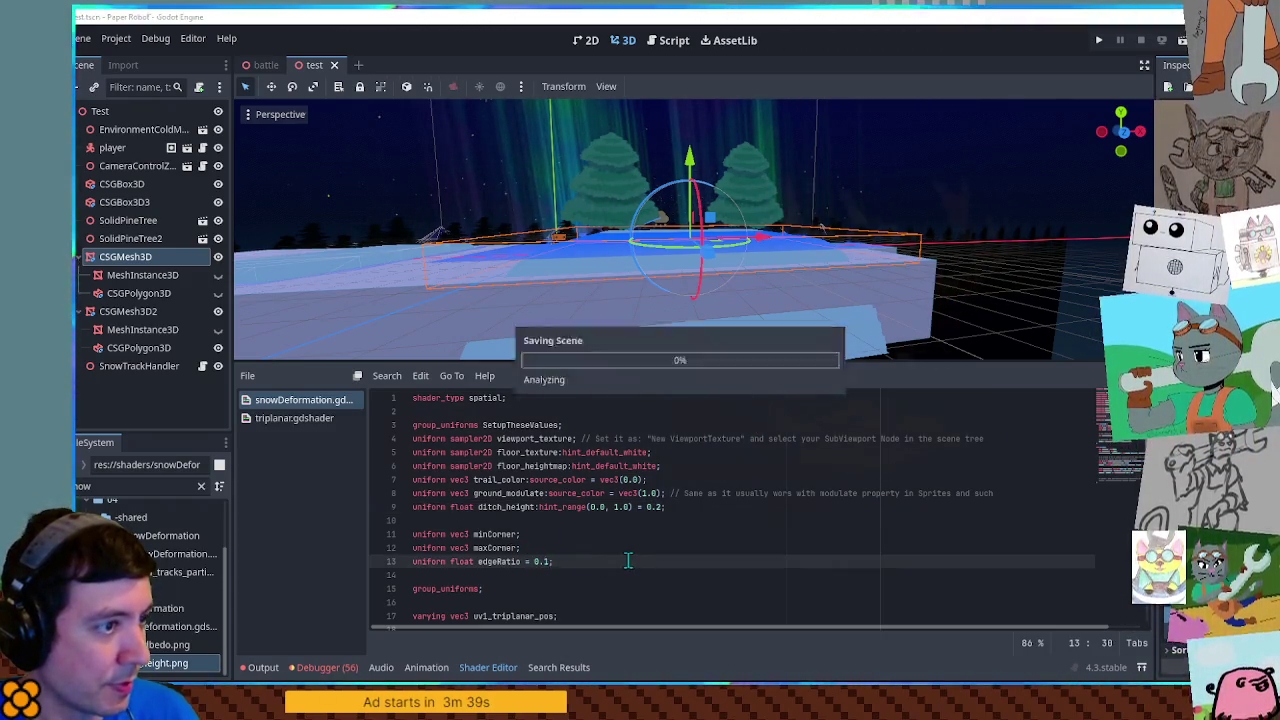
left_click_drag(769, 283, 900, 262)
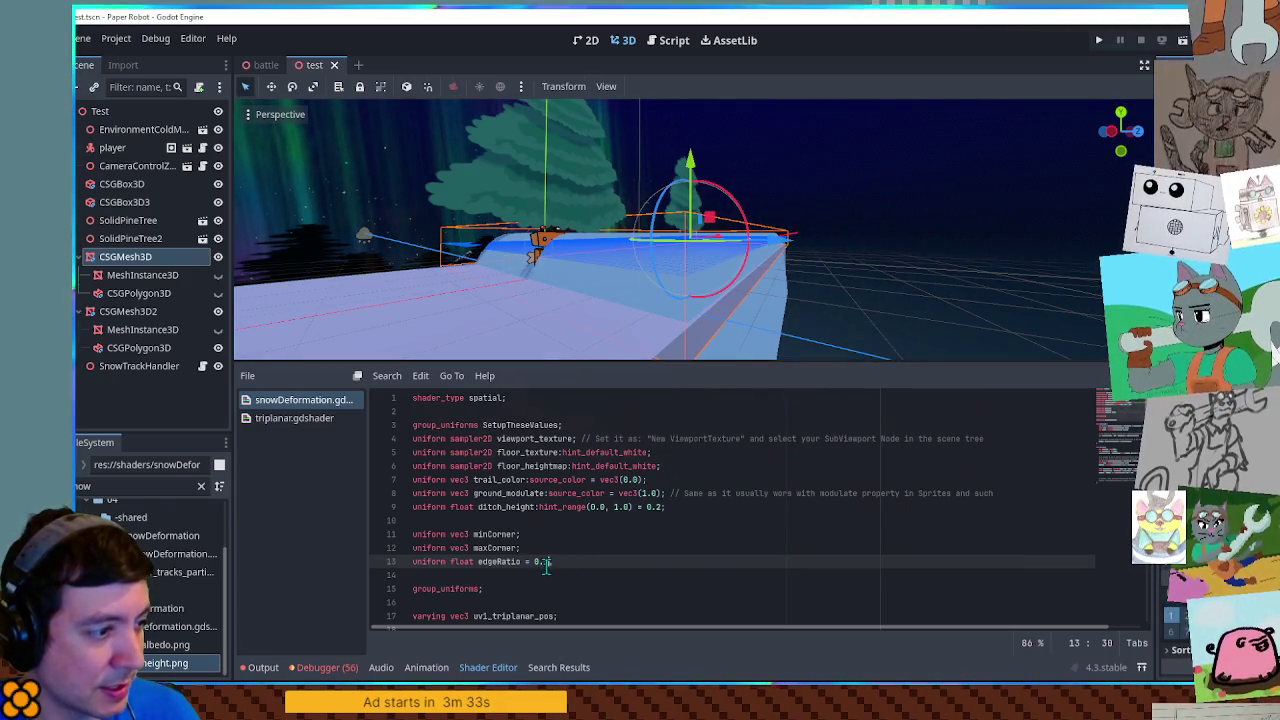
type("5")
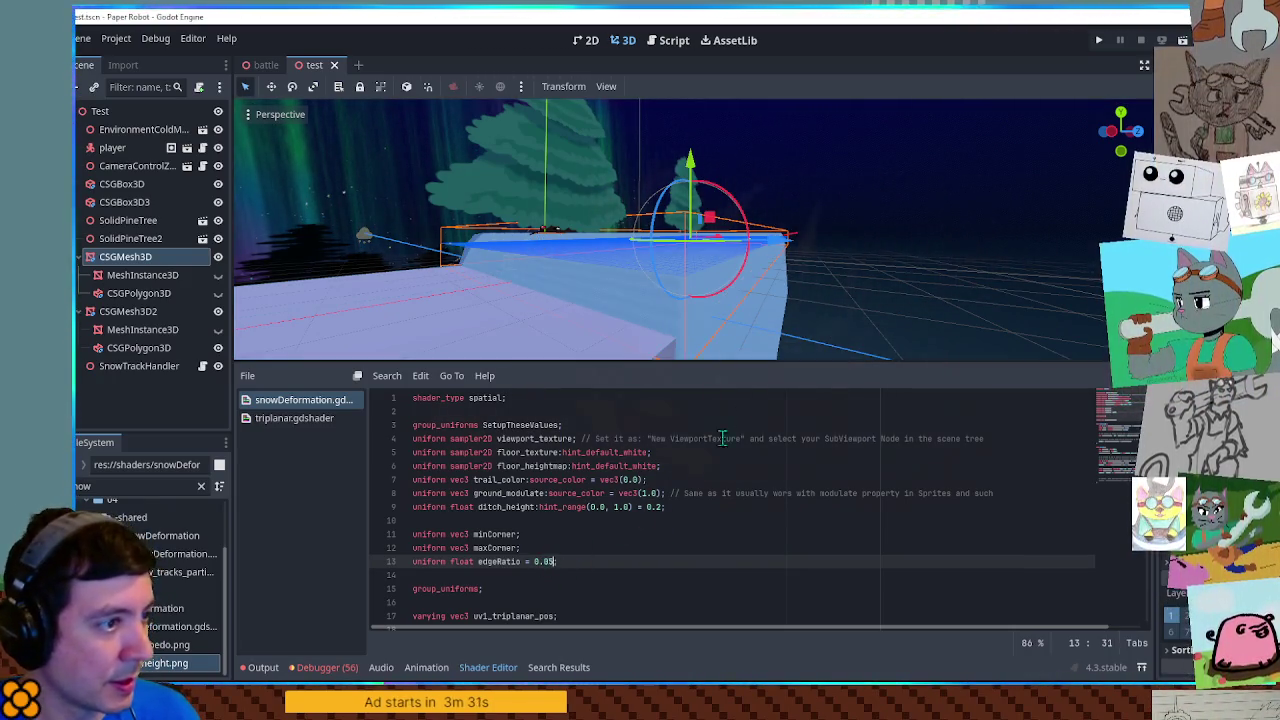
mouse_move(818, 299)
left_mouse_down()
mouse_move(763, 334)
mouse_move(713, 339)
mouse_move(571, 257)
mouse_move(612, 265)
left_mouse_up()
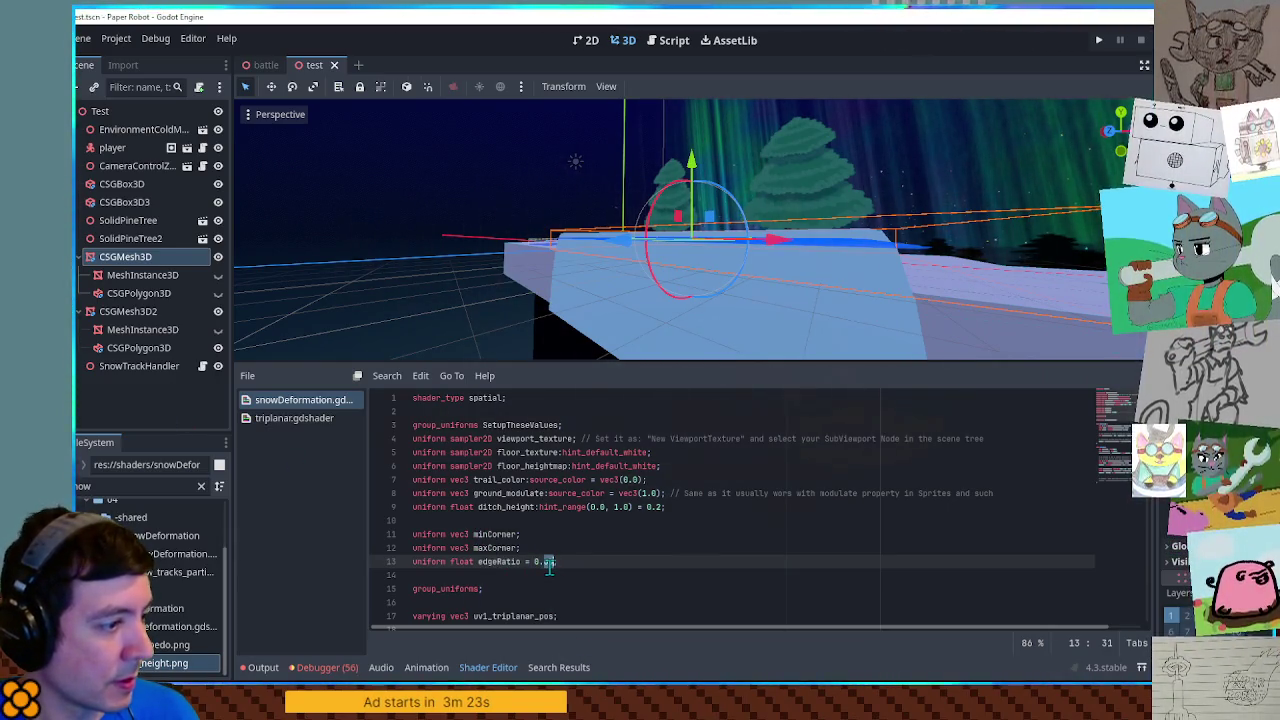
left_click(140, 366)
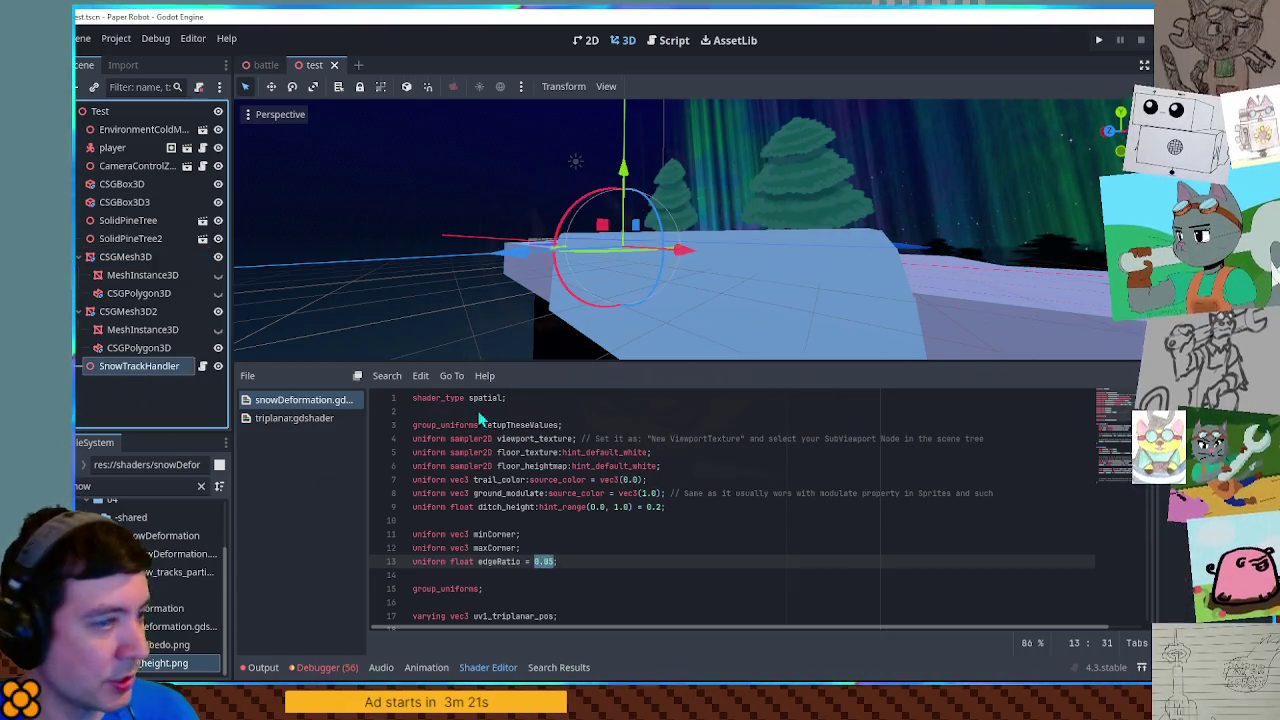
key("F5")
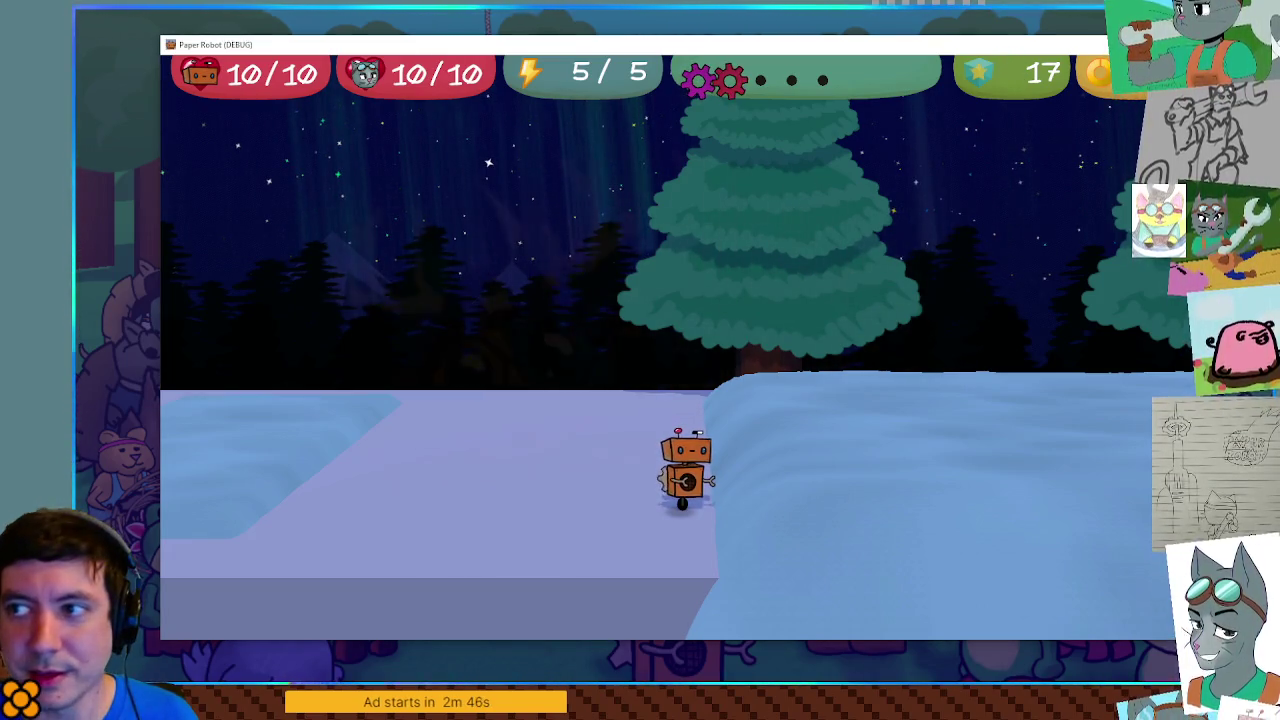
Step: Drive the robot in and out of the snow bank, then onto the flat platform
key("d")
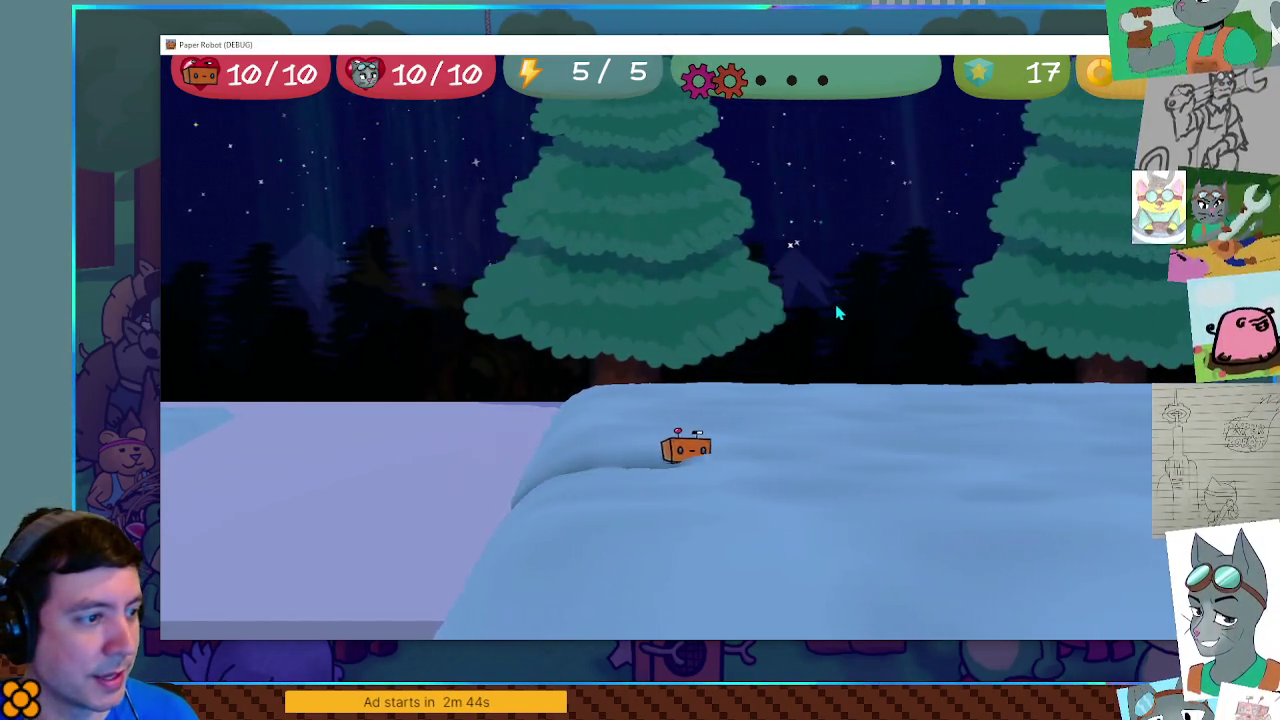
key("a")
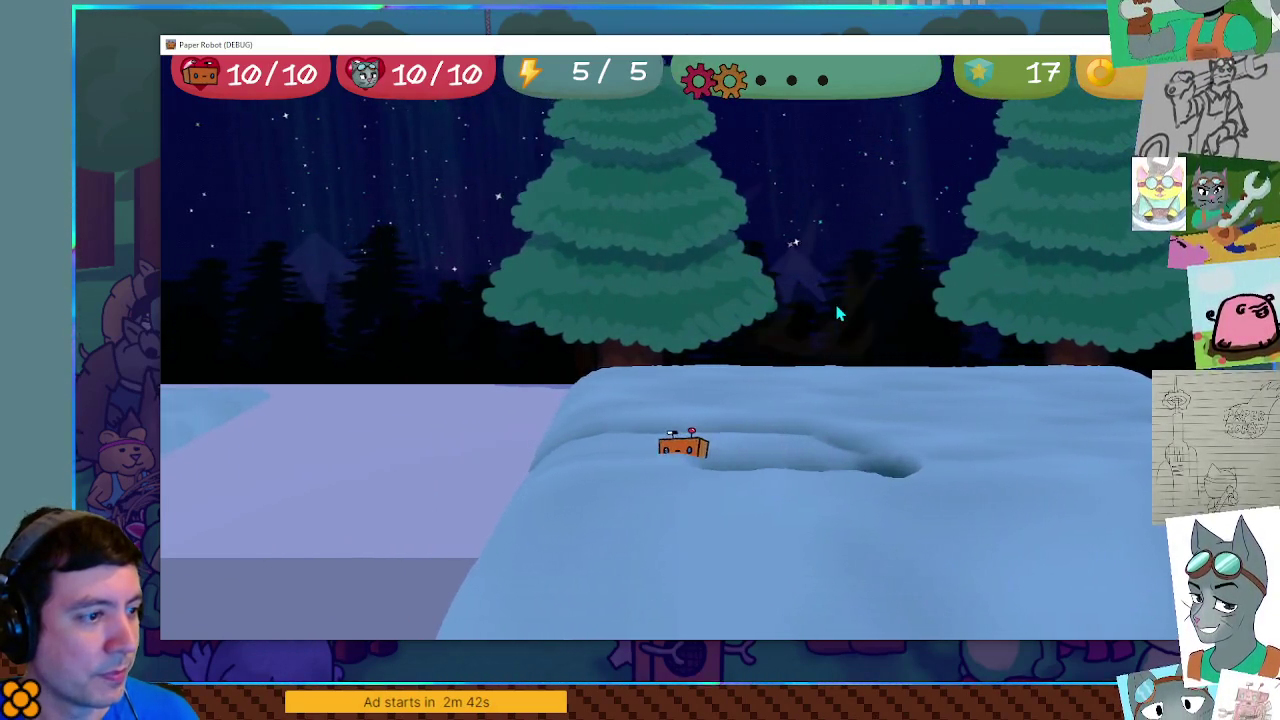
key("d")
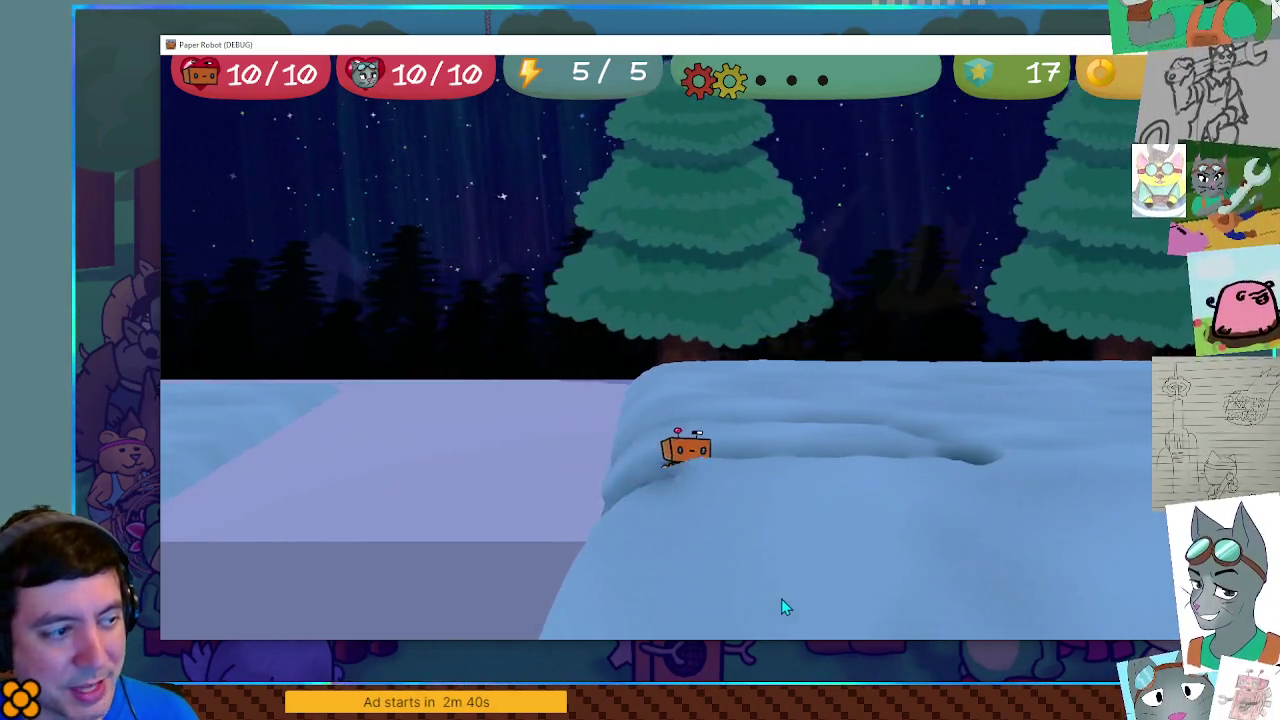
key("d")
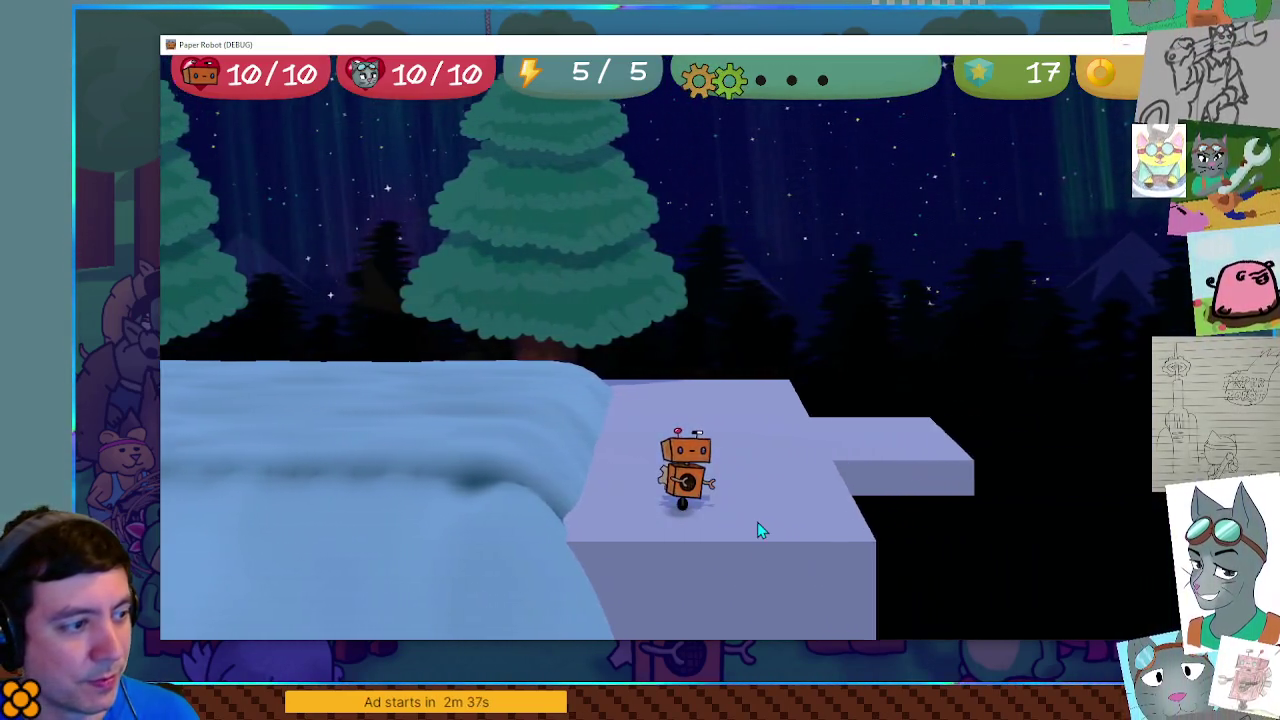
Step: Swing the game camera back and forth around the platform to inspect the trails
key("e")
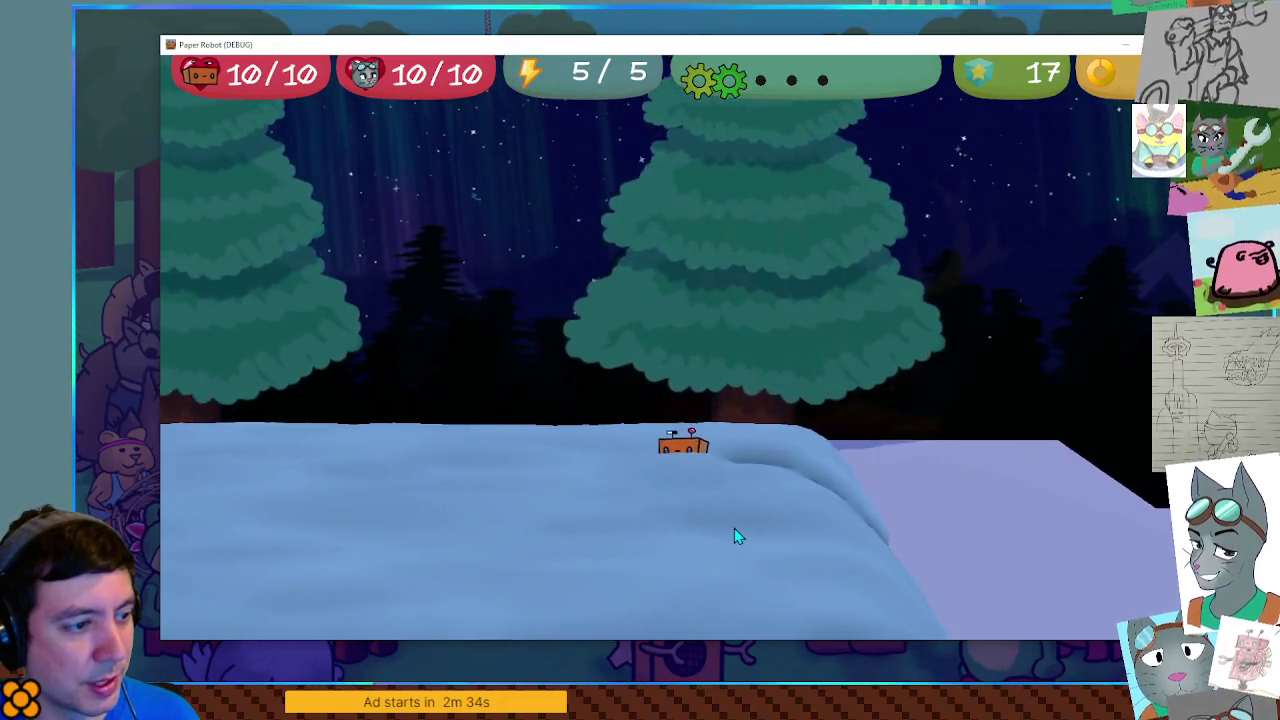
key("q")
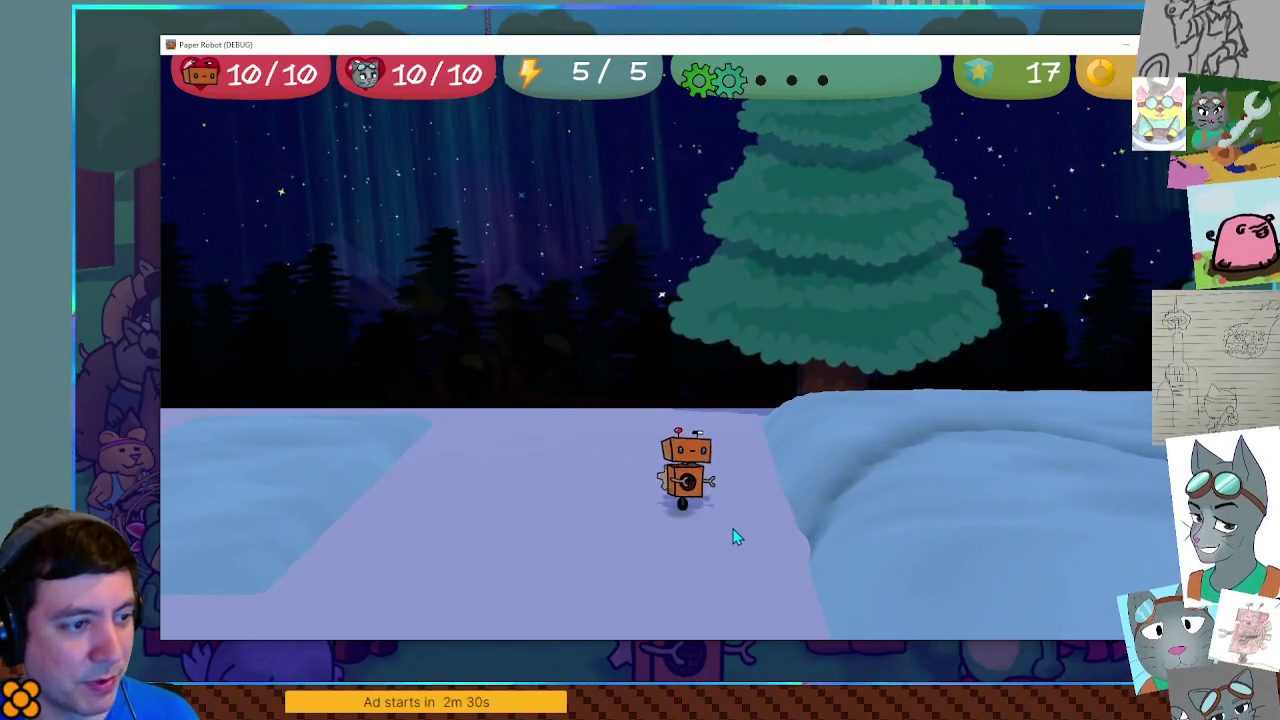
key("e")
key("q")
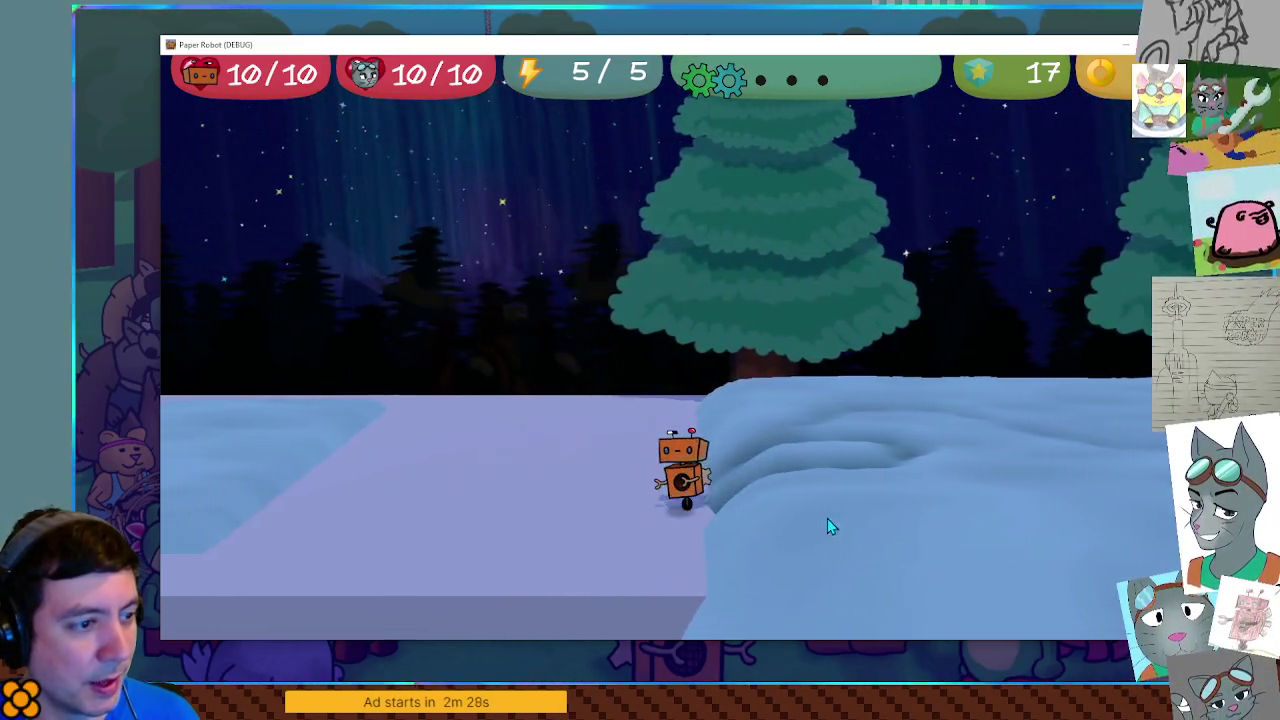
key("e")
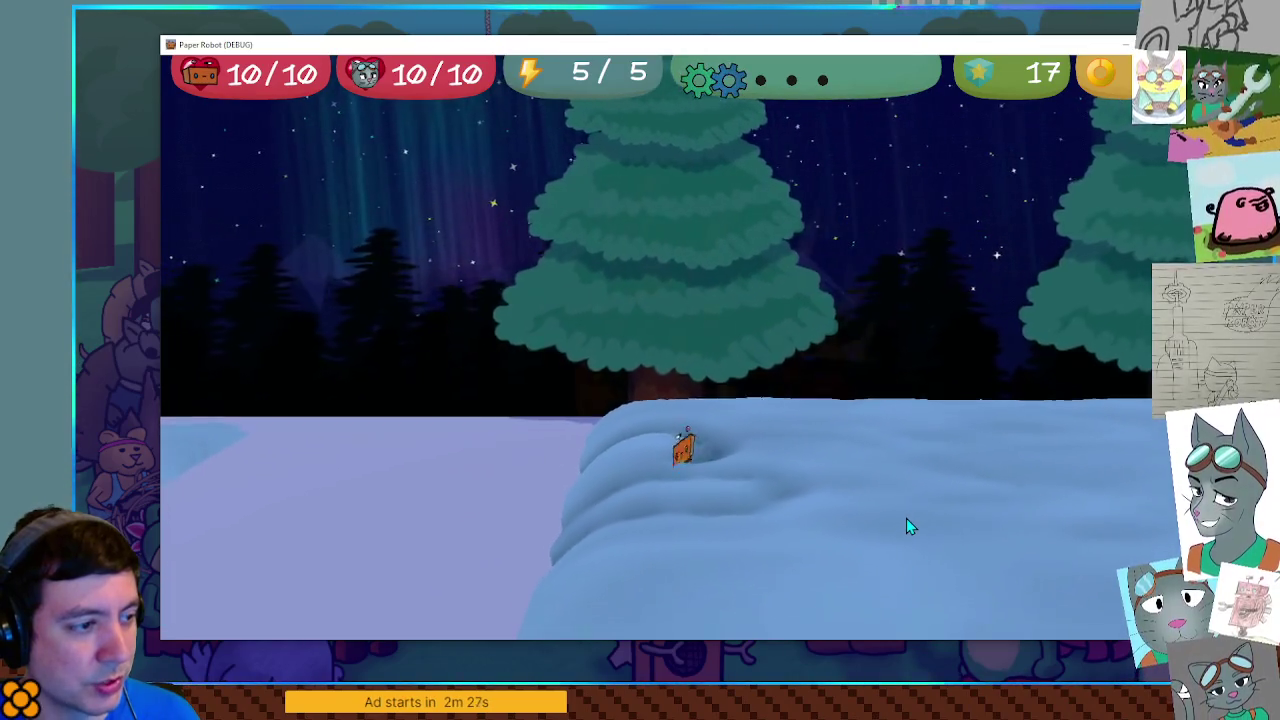
key("q")
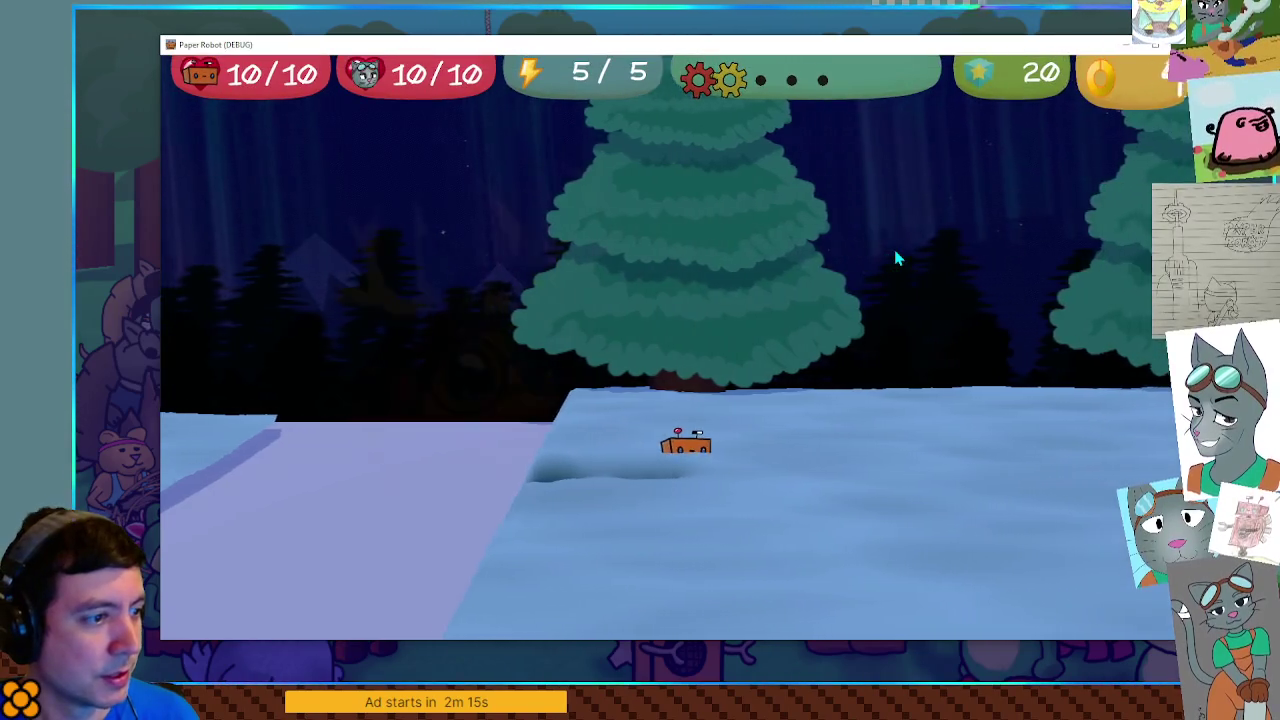
Step: Drive the robot left and right through the snow, carving trails, ending on the lilac ledge
key("Right")
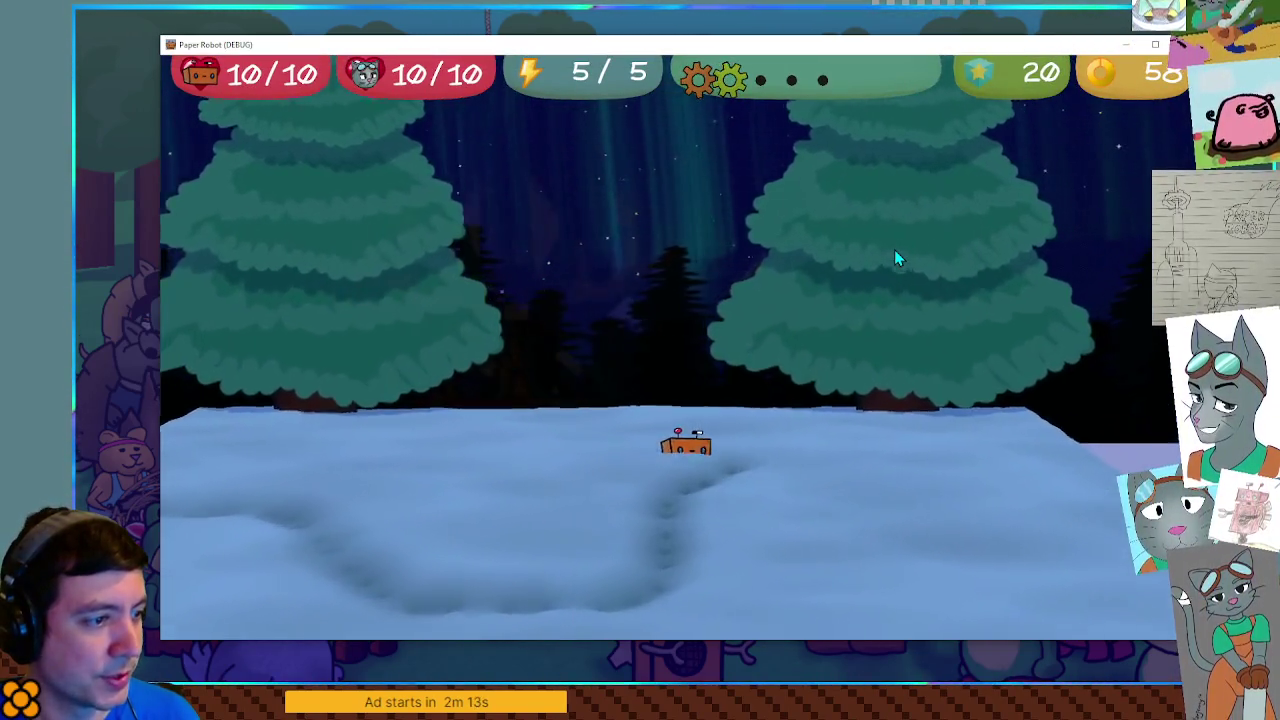
key("Right")
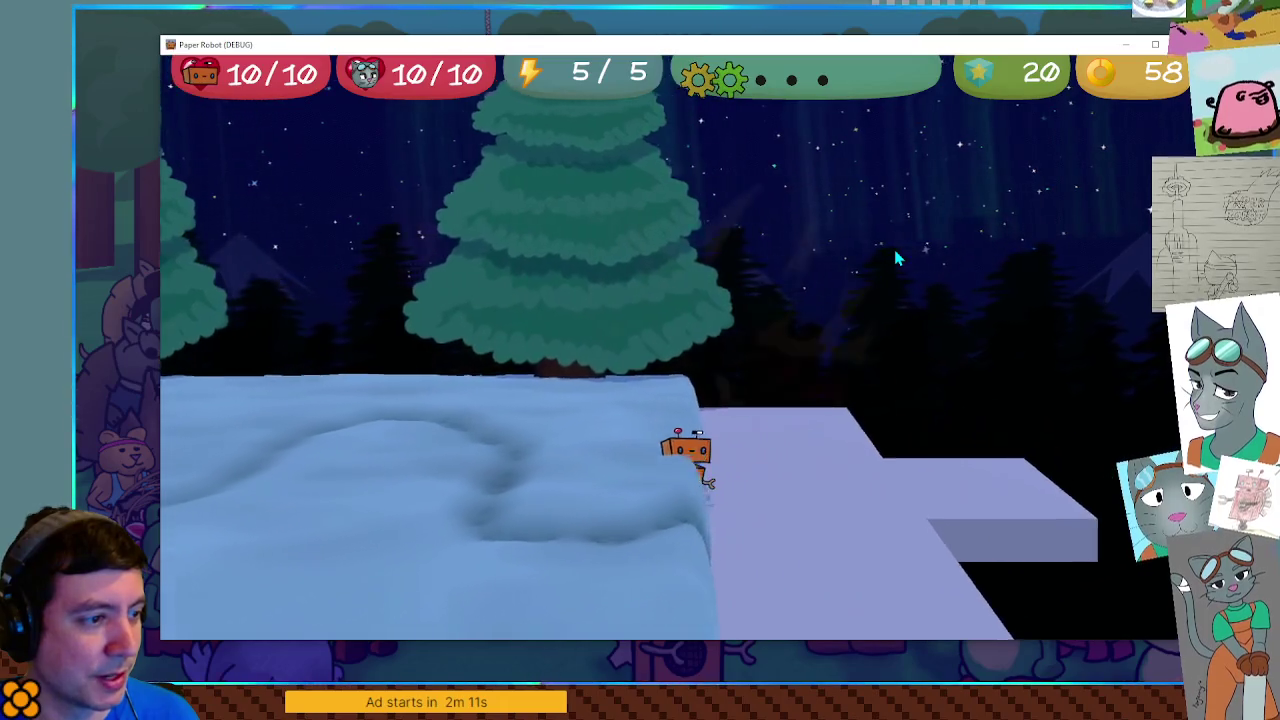
key("Left")
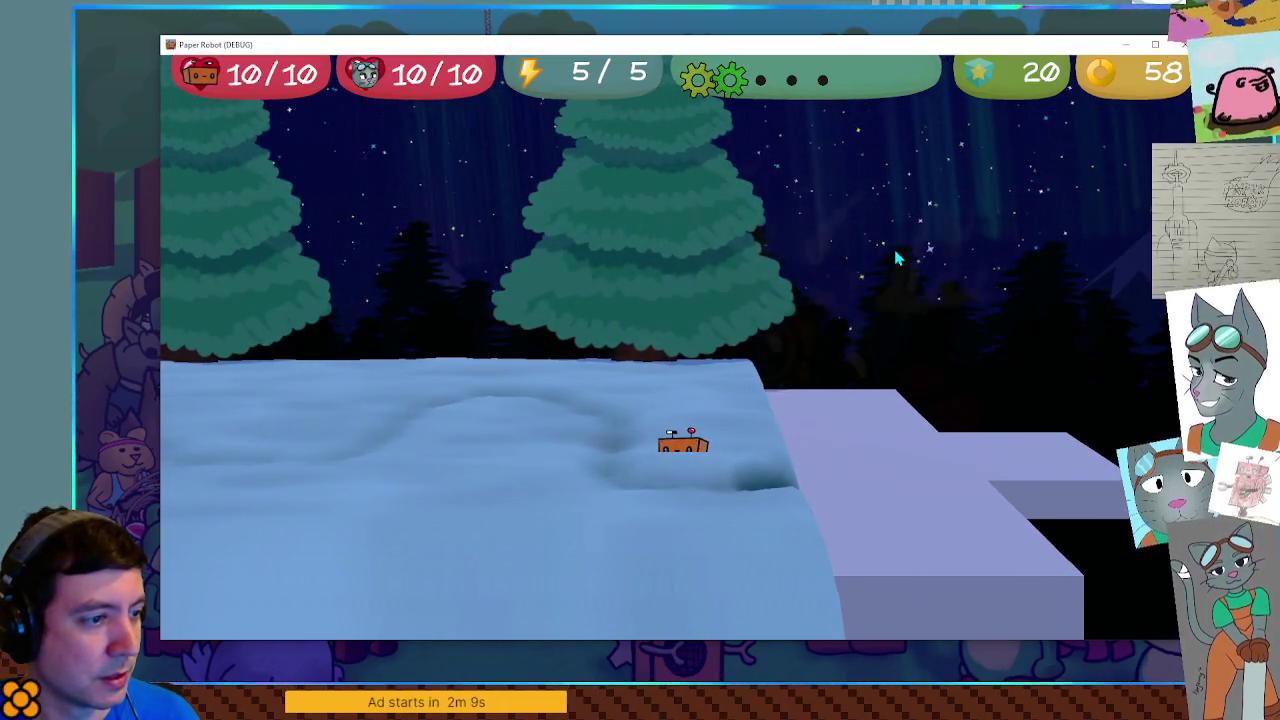
key("Left")
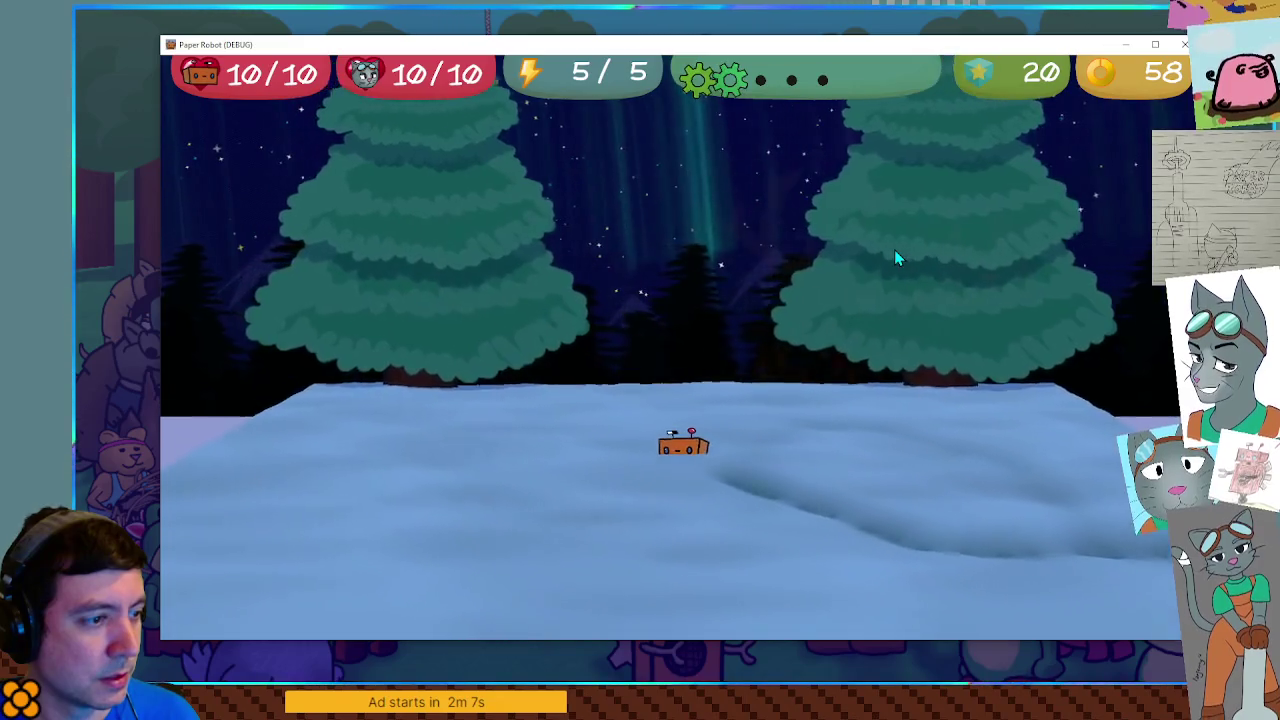
key("Right")
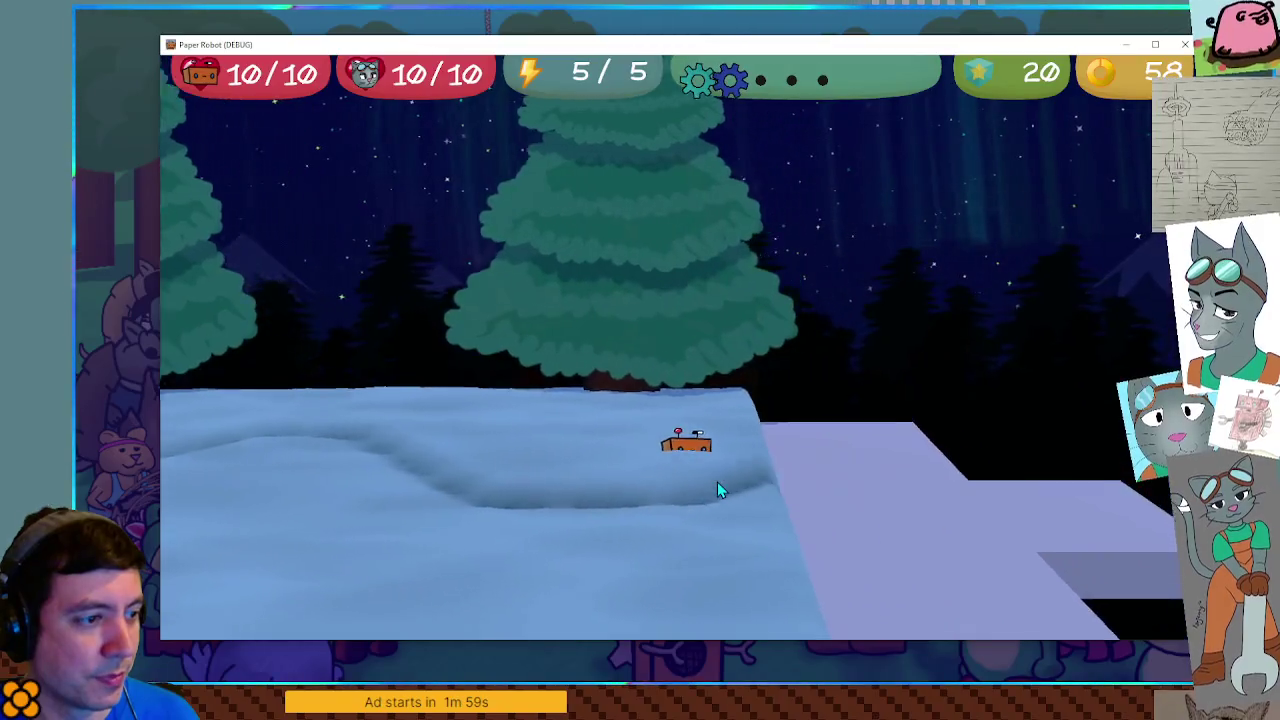
key("Left")
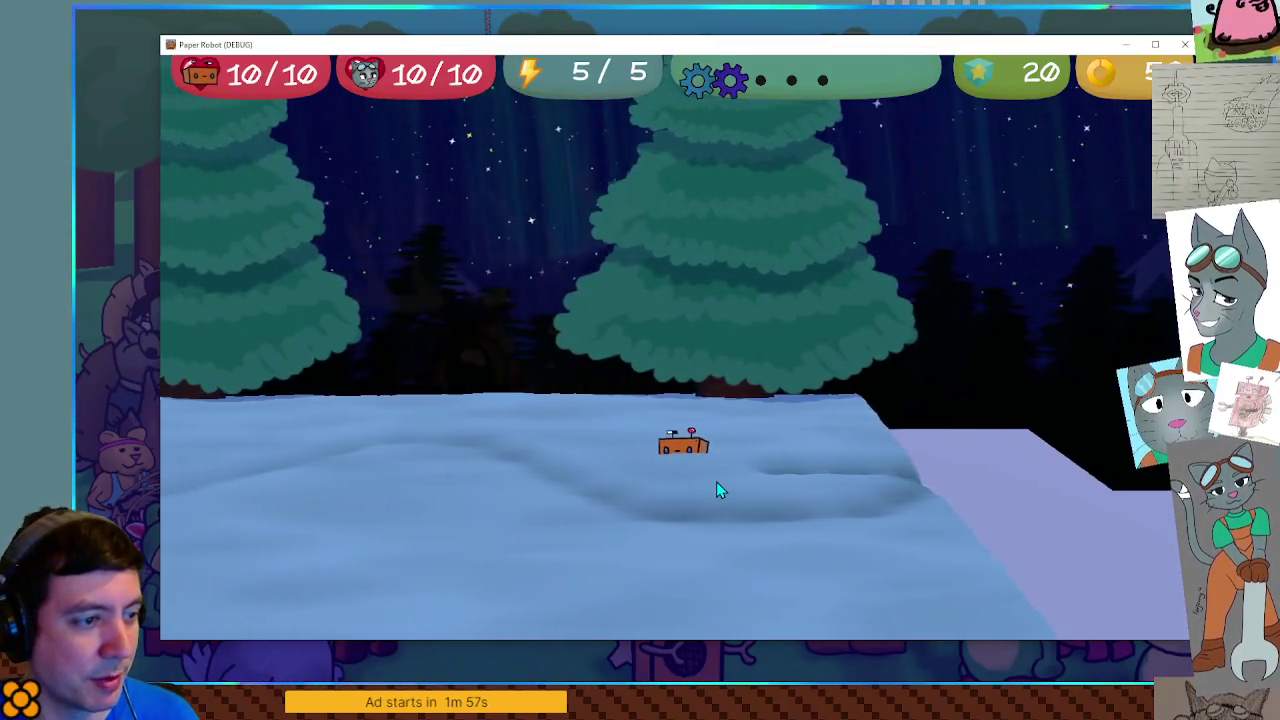
key("Left")
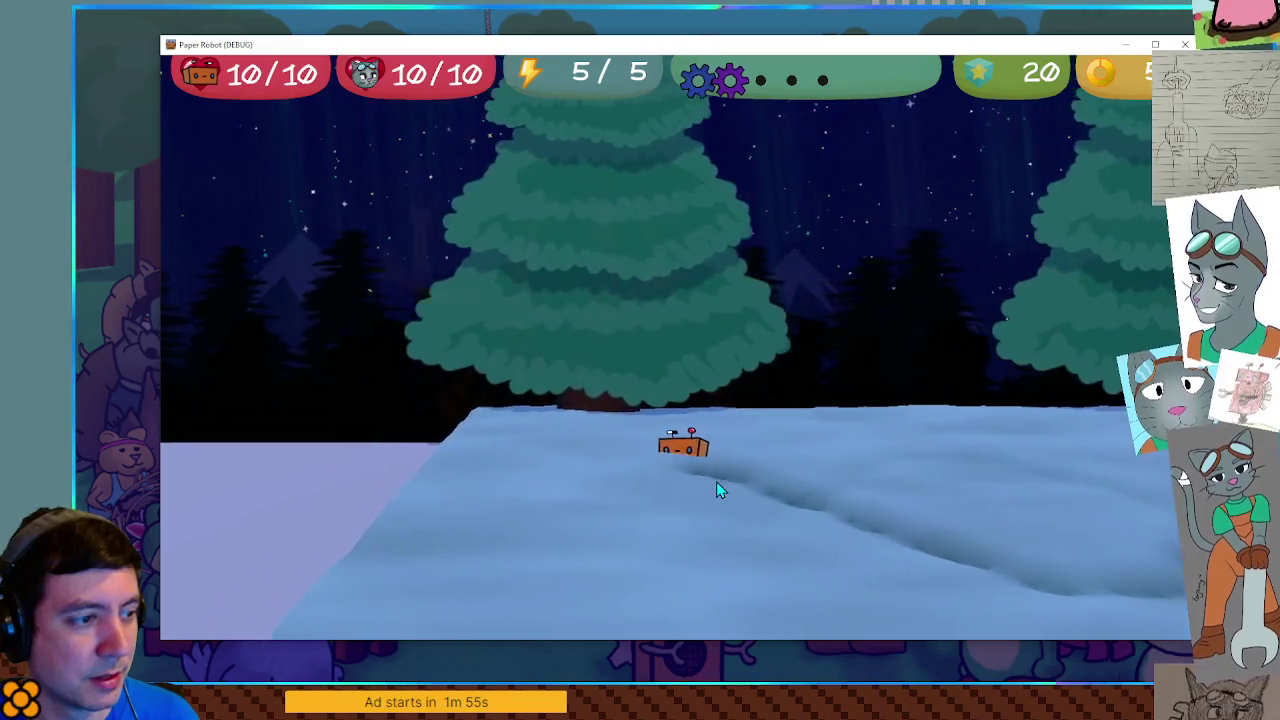
key("Left")
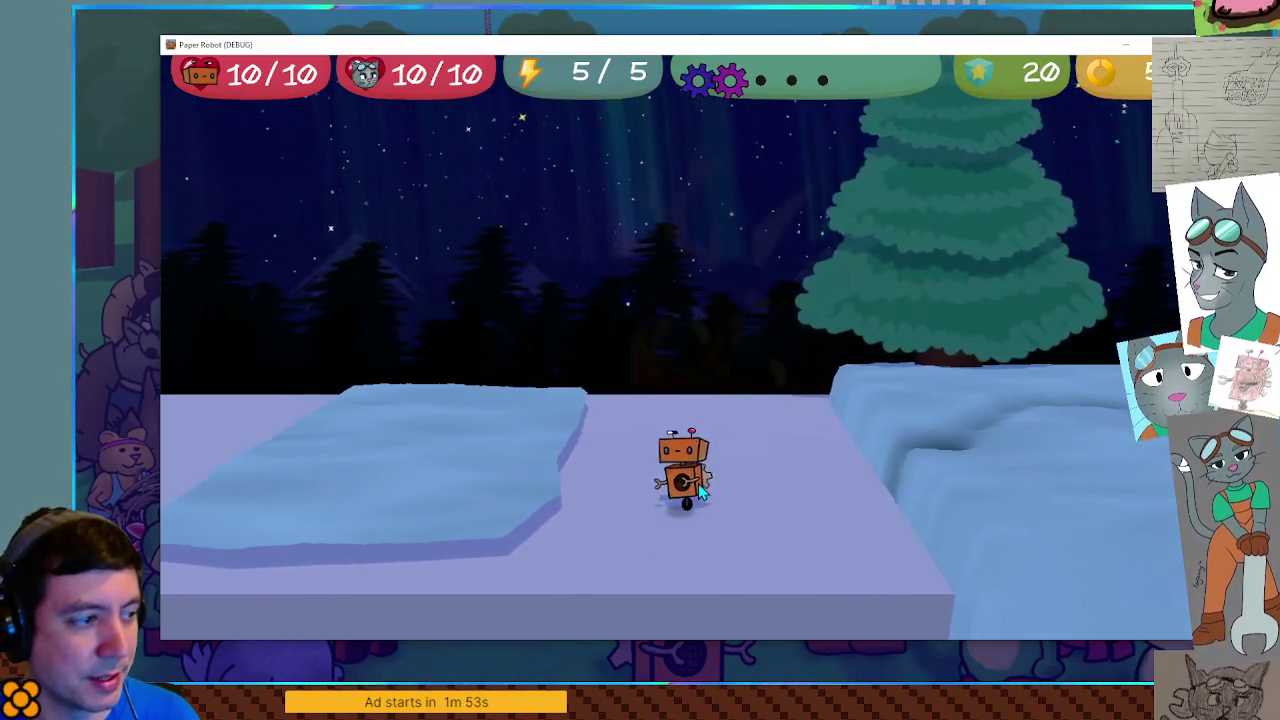
key("Right")
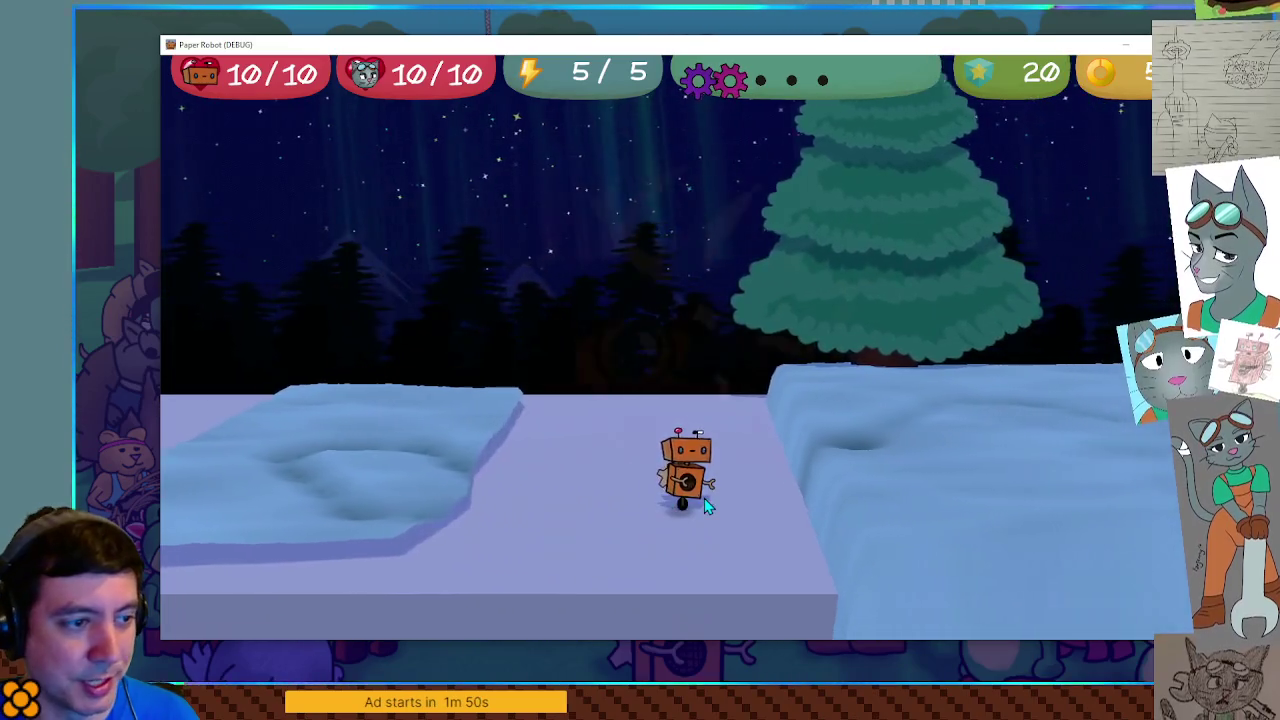
Step: Plough a trail through the deep snow, following with the camera, and turn the robot toward it
key("Right")
key("Up")
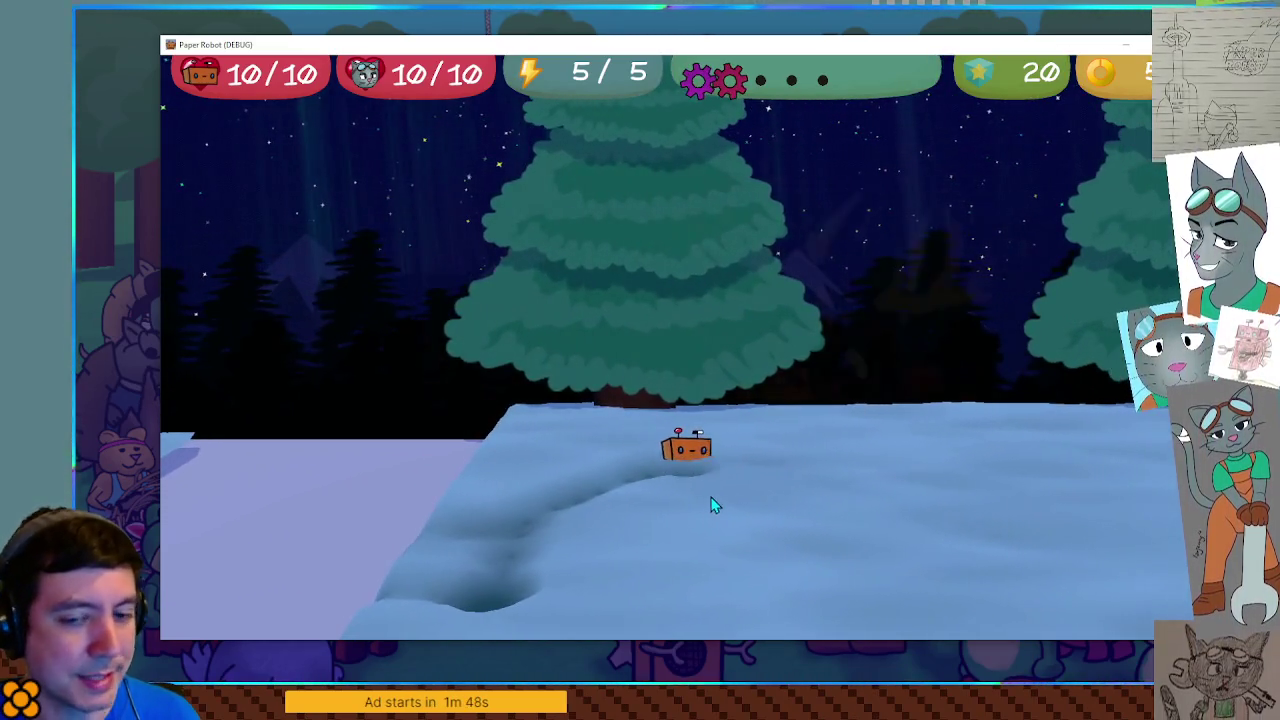
key("Right")
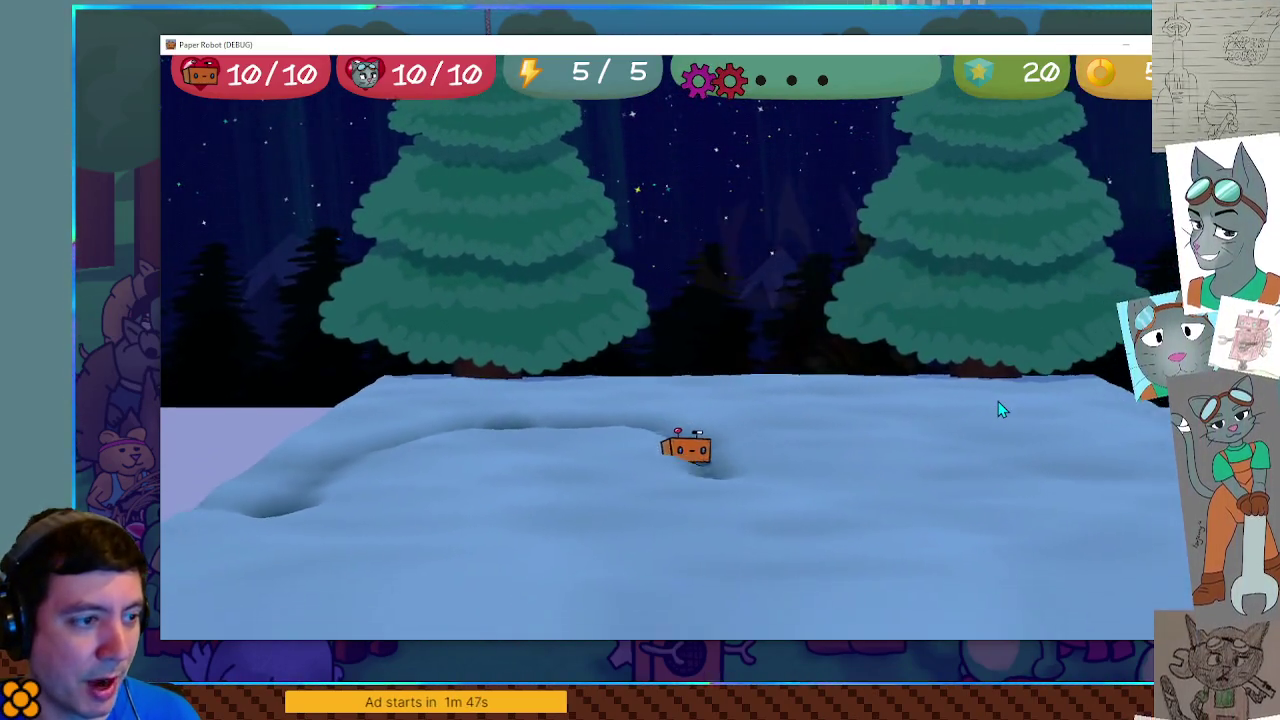
key("Right")
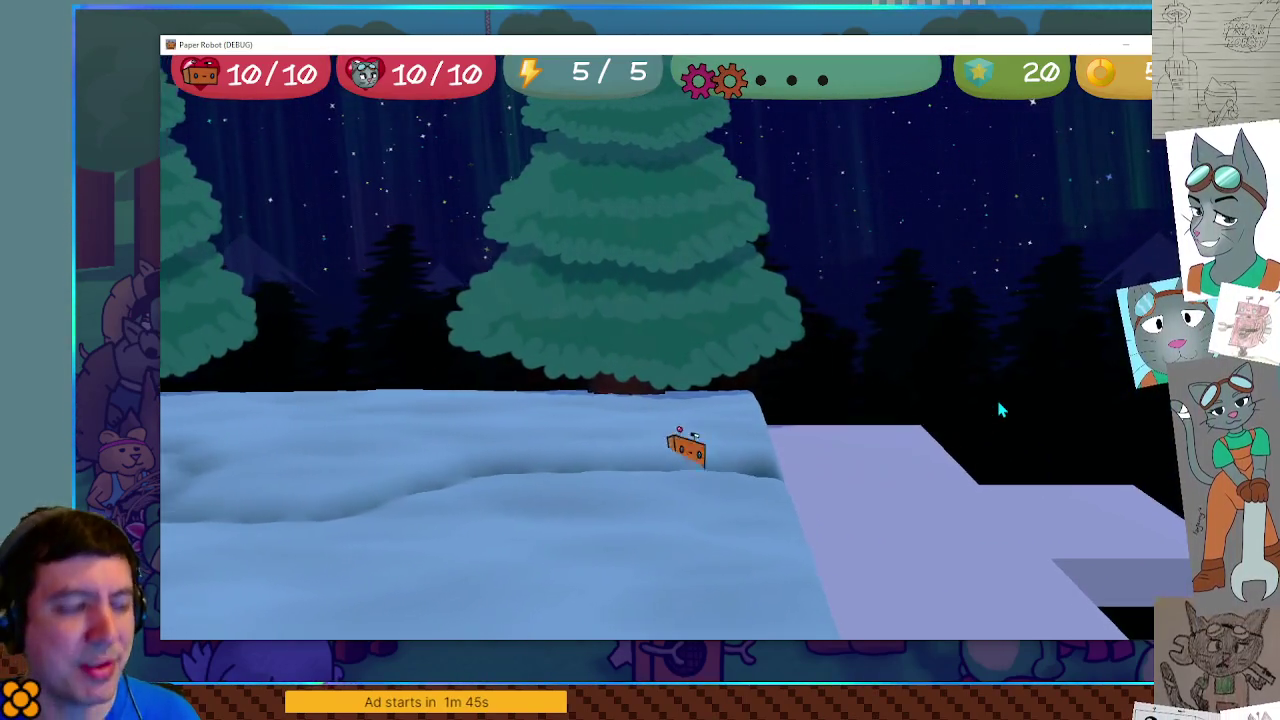
key("Right")
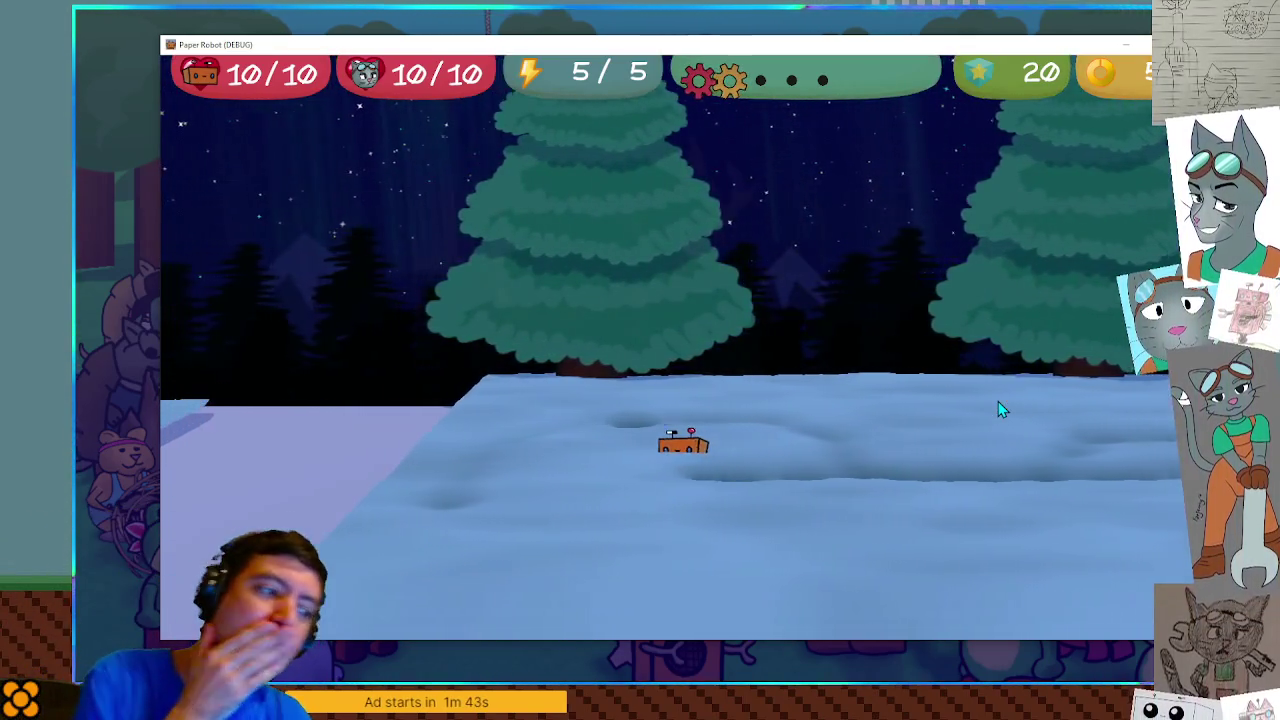
key("Down")
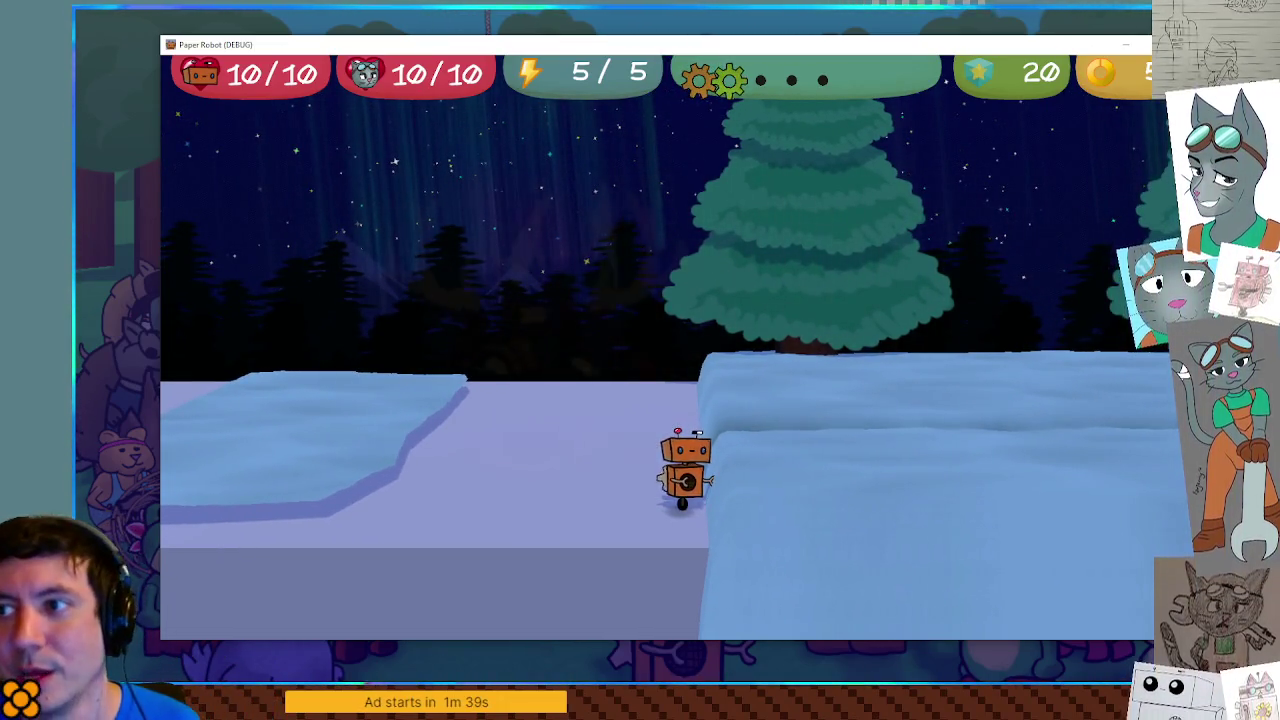
Step: Restart the game and steer the robot through the snow trench across the platforms
key("alt+F4")
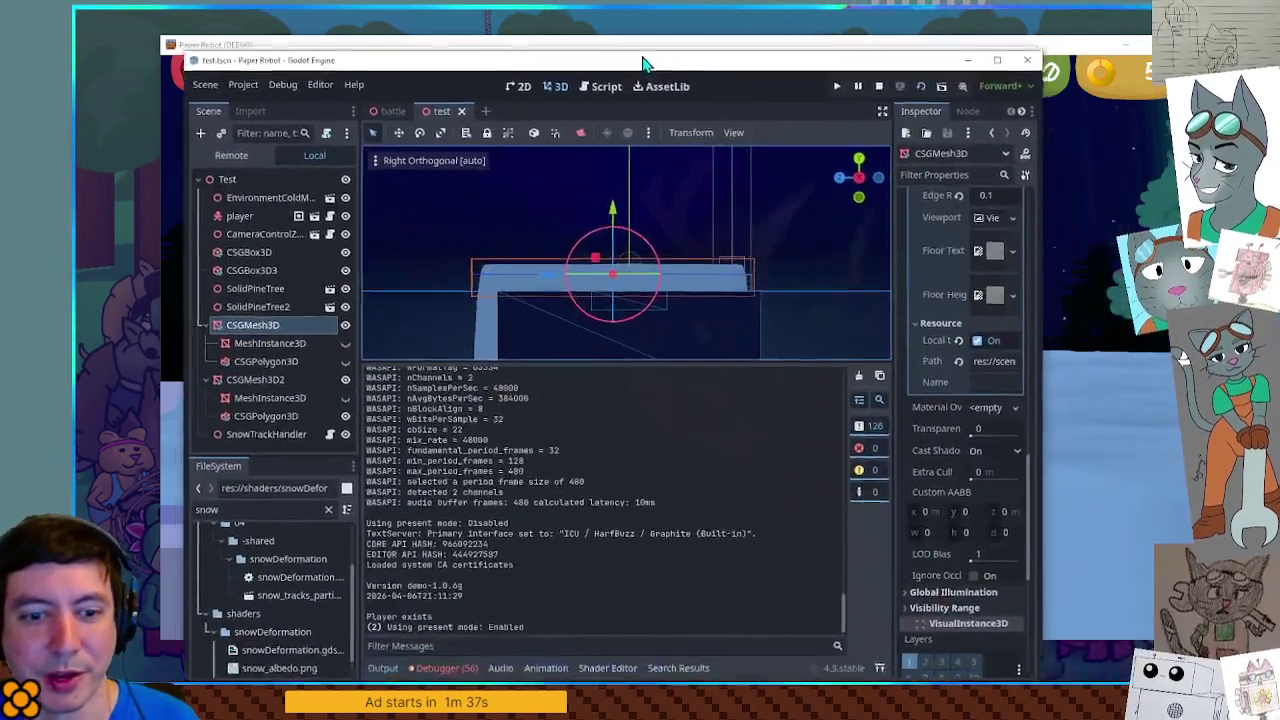
key("F6")
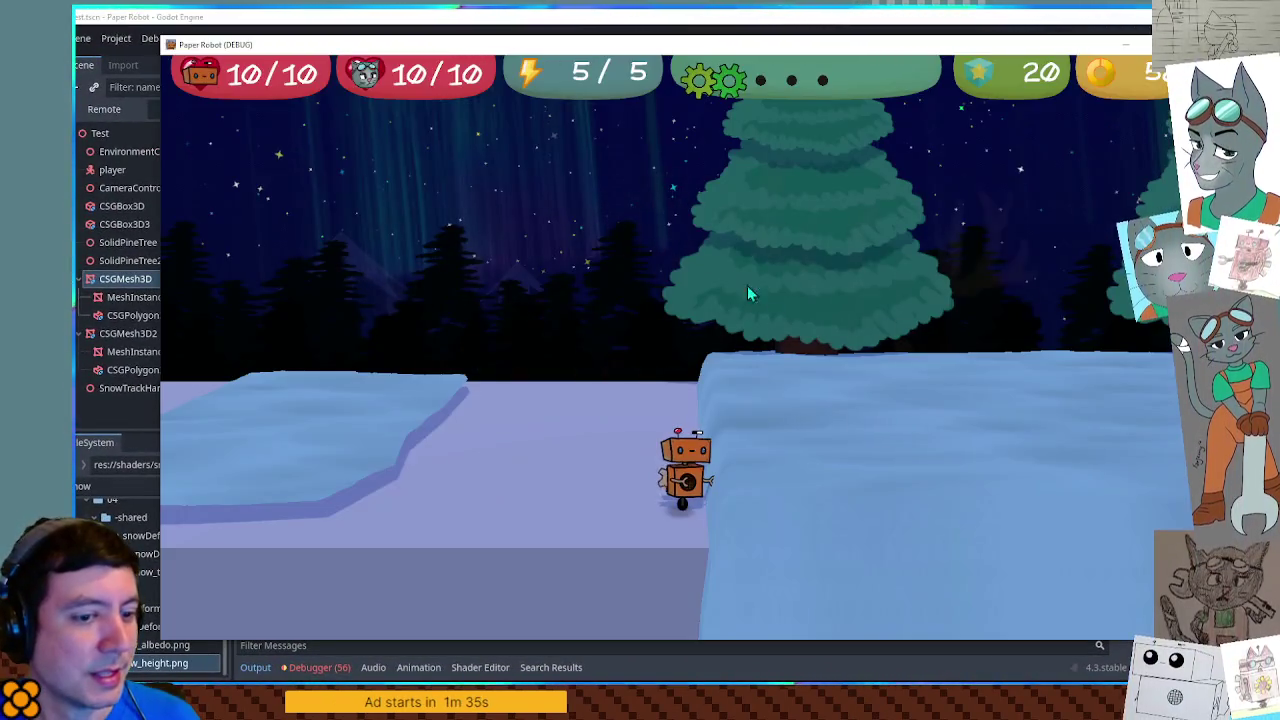
key("s")
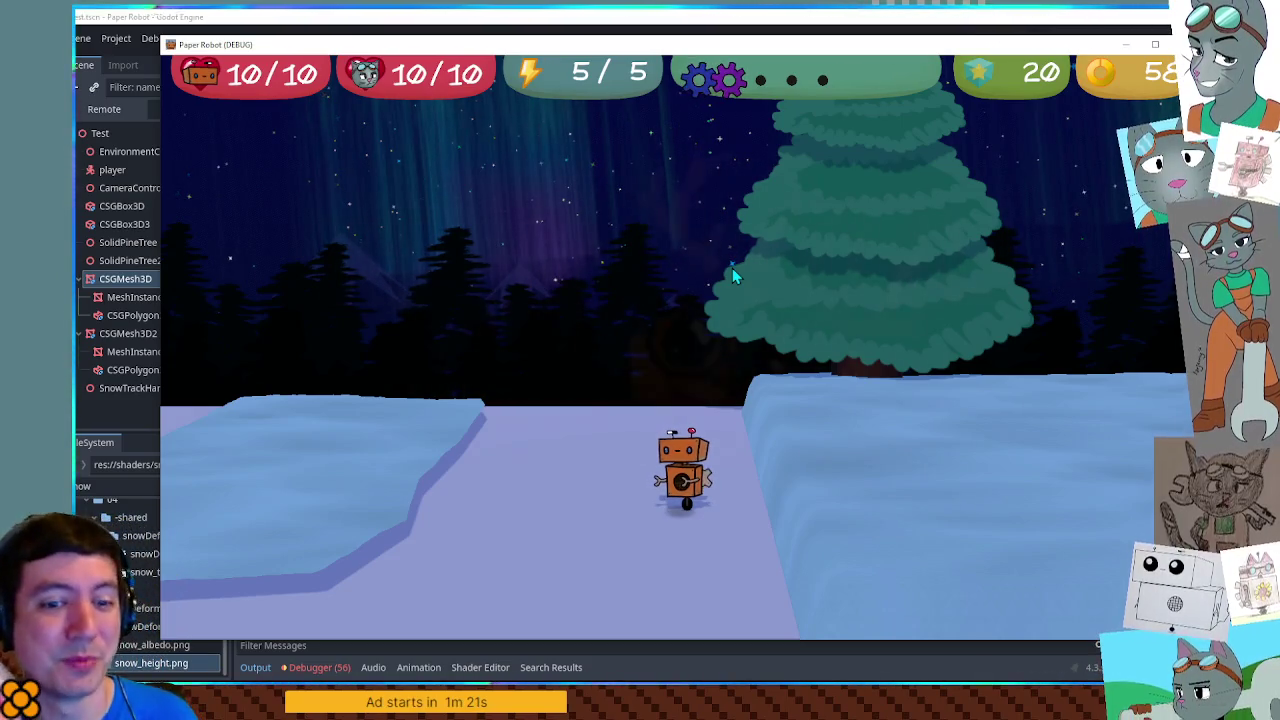
key("w")
key("d")
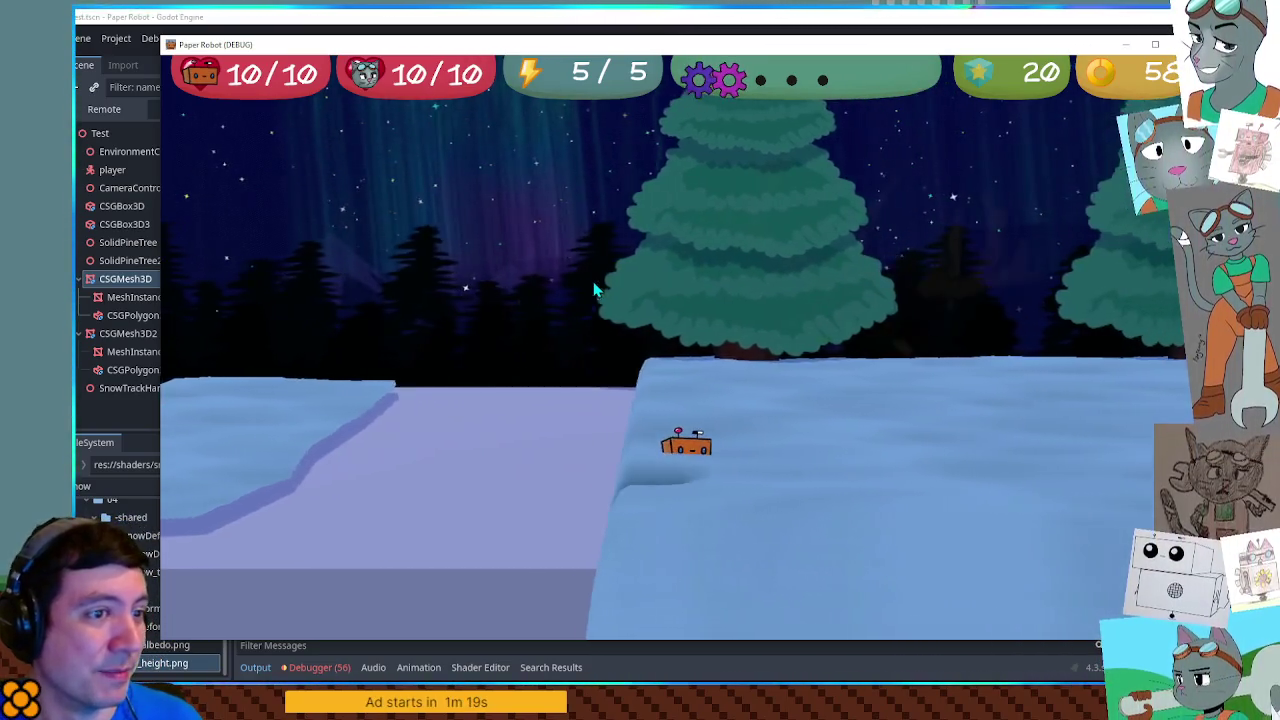
Step: Orbit the camera, drive into deep snow and jump the robot back onto the ledge
key("Right")
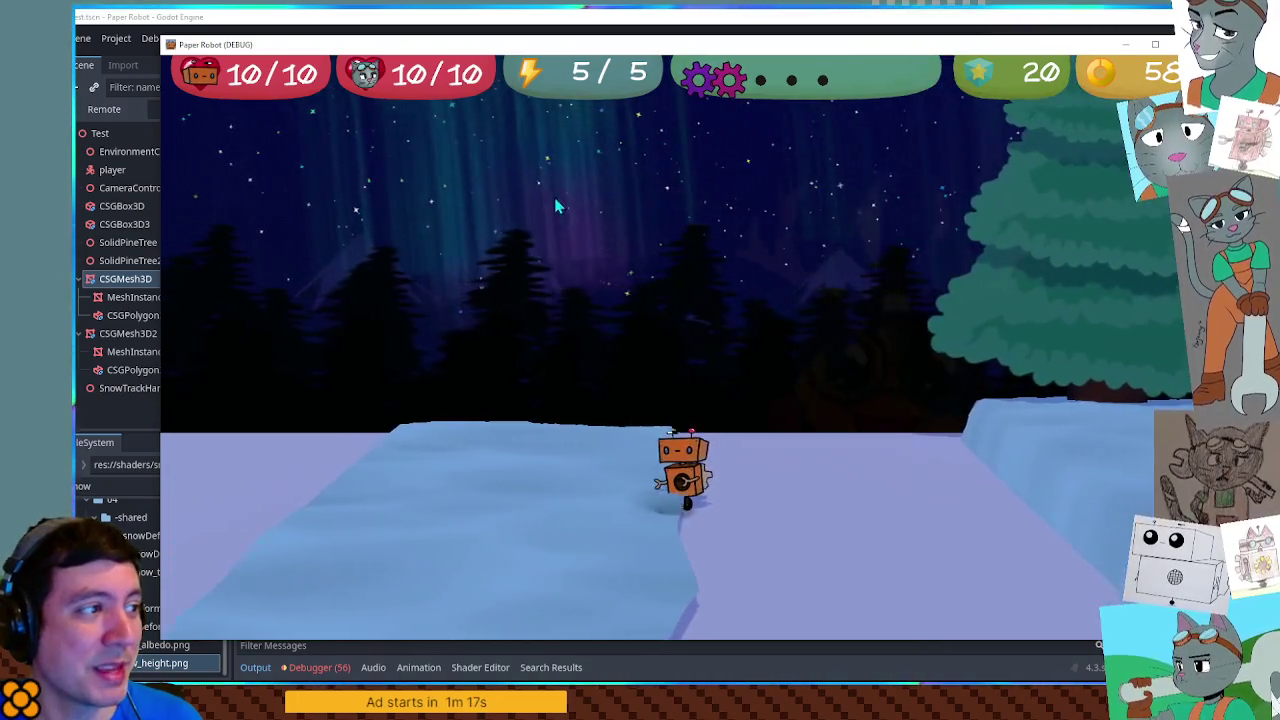
key("Left")
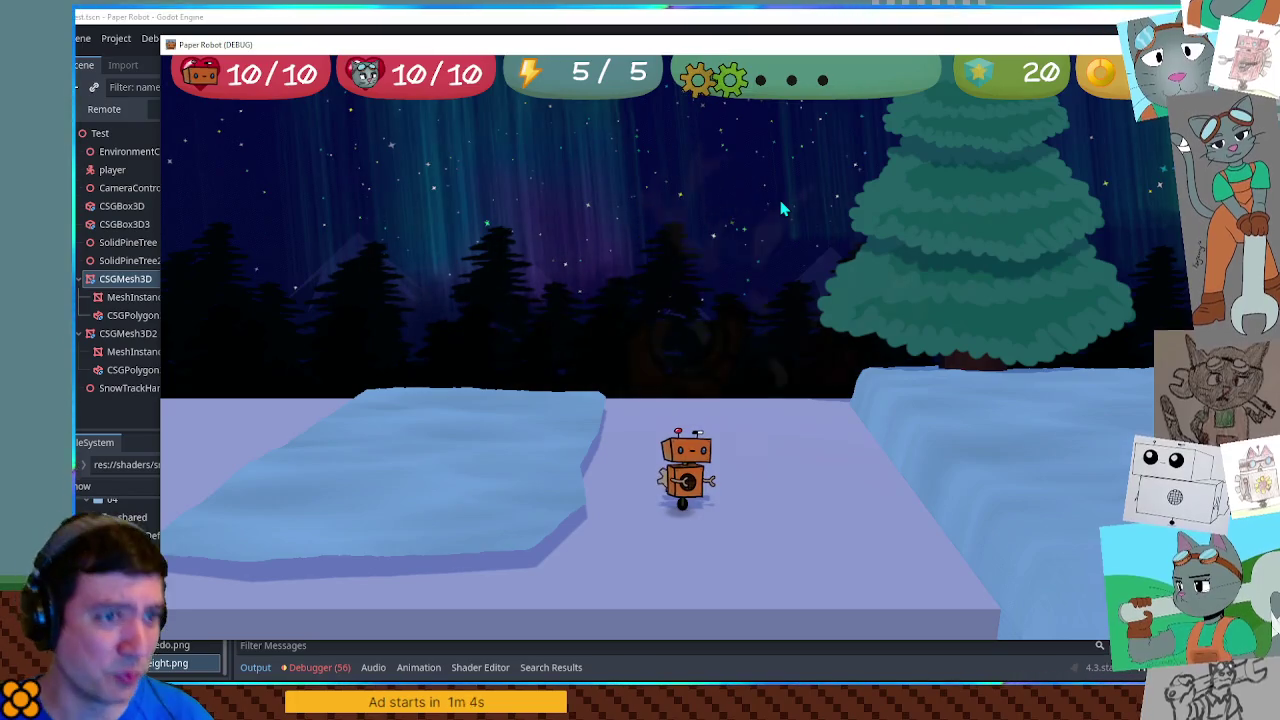
key("w")
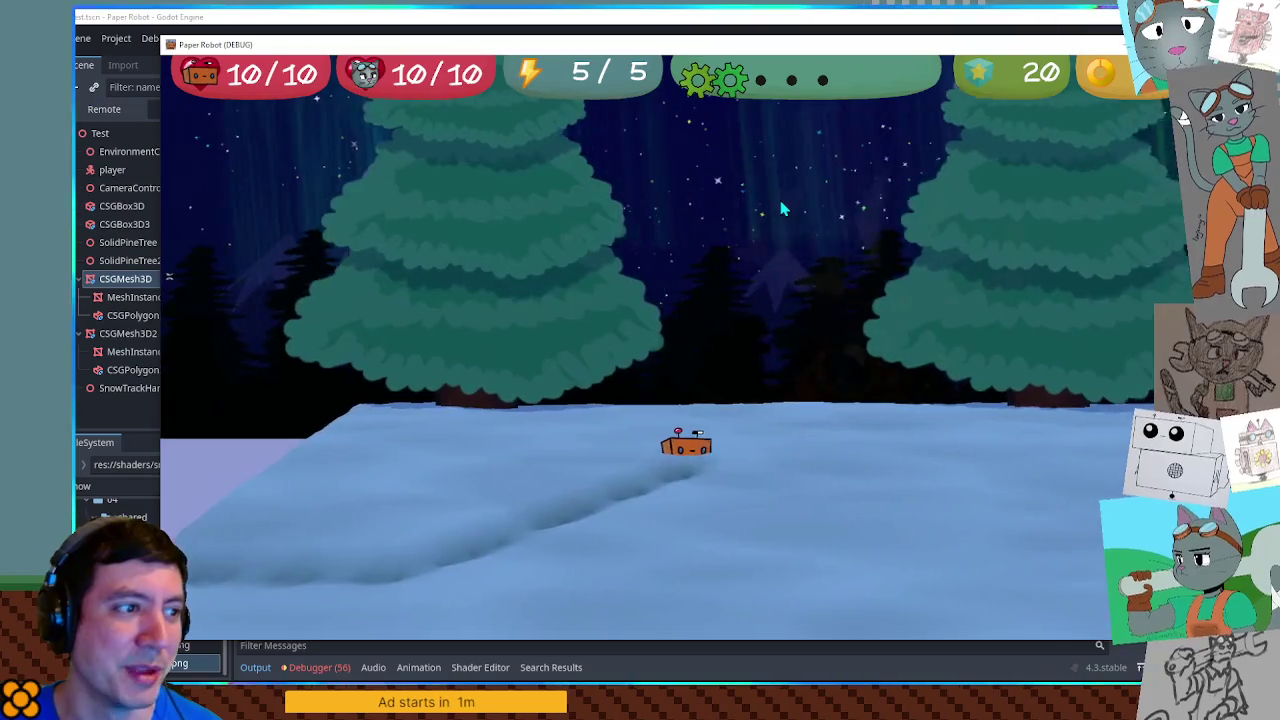
key("space")
key("space")
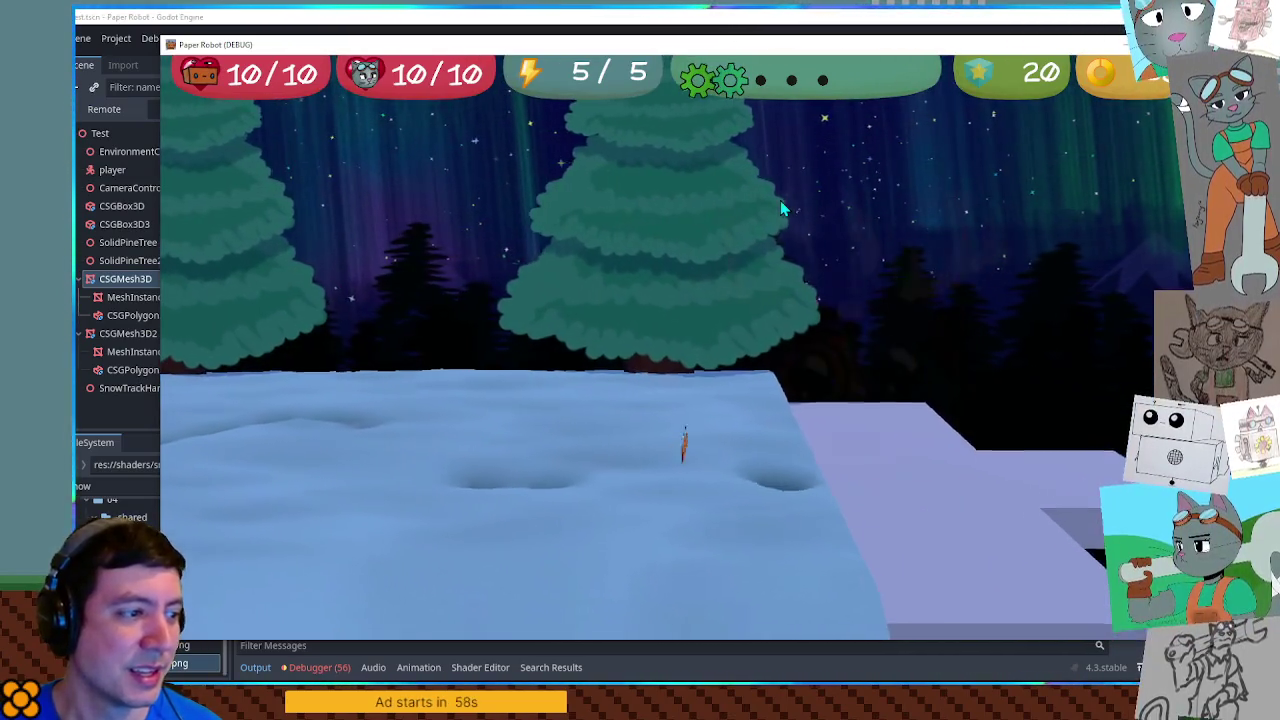
key("space")
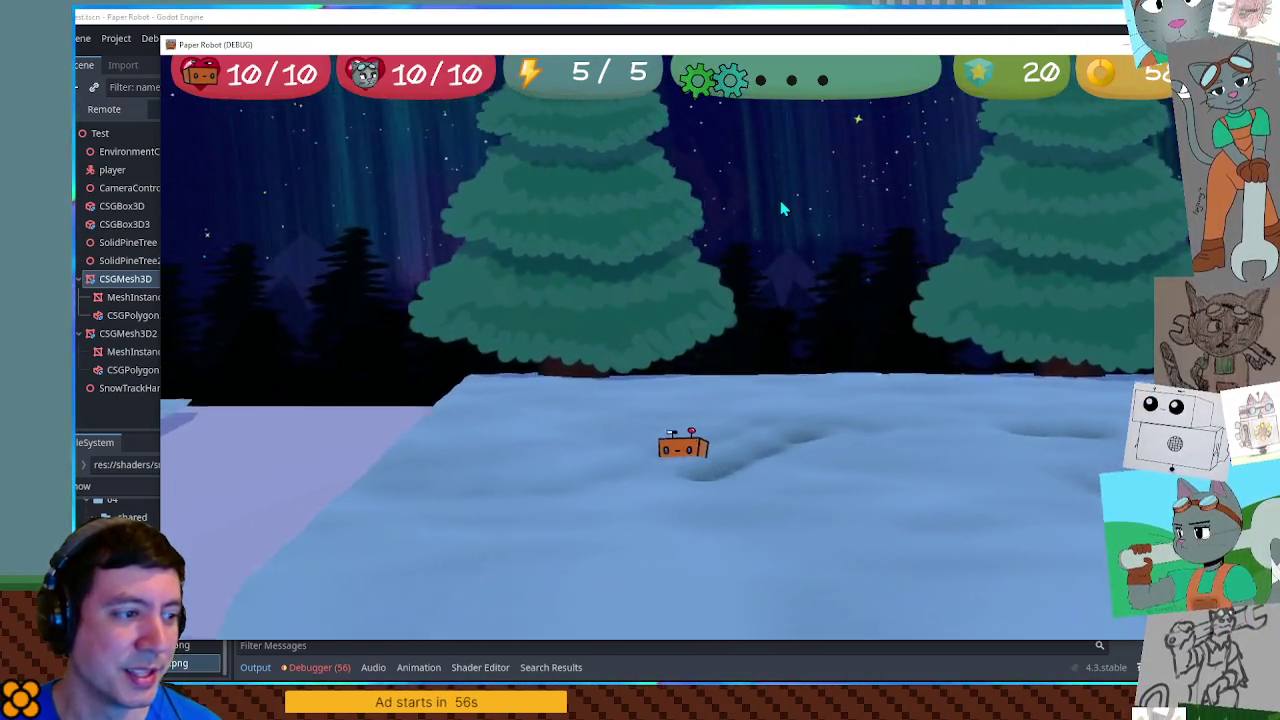
key("space")
key("a")
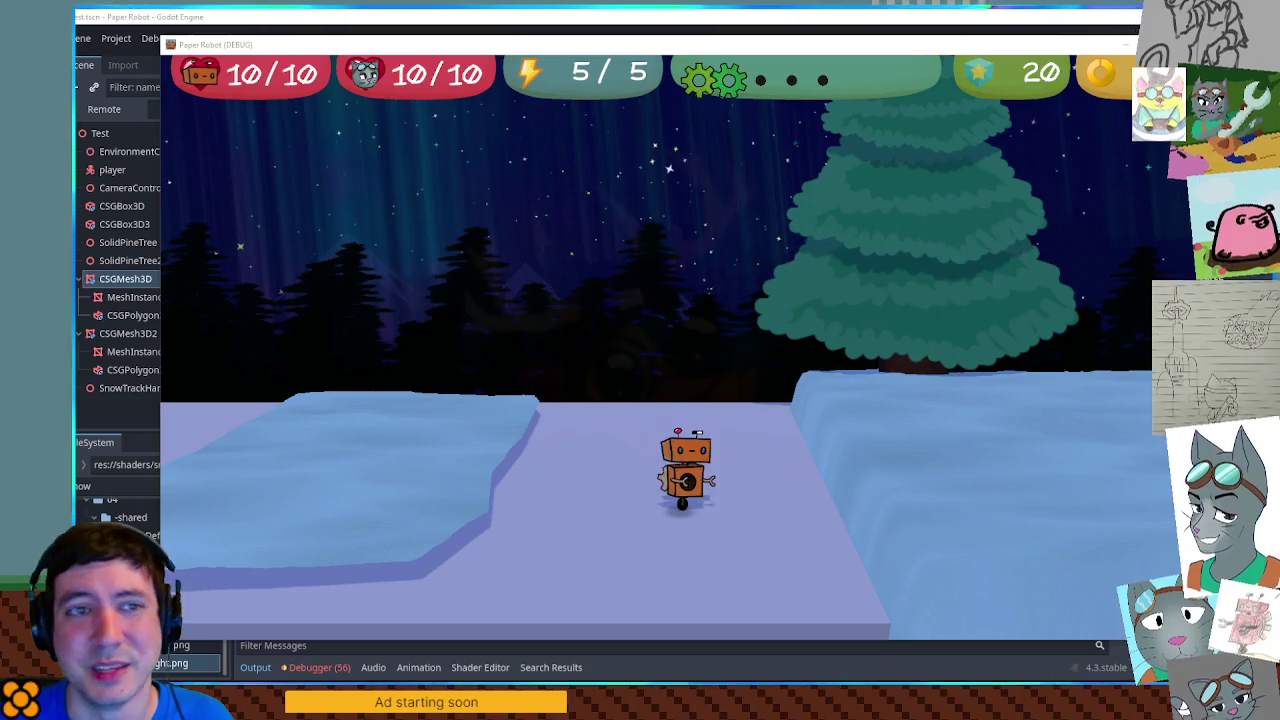
Step: Drive the robot into the deep snow while swinging the camera to show the lilac platform
key("e")
key("w")
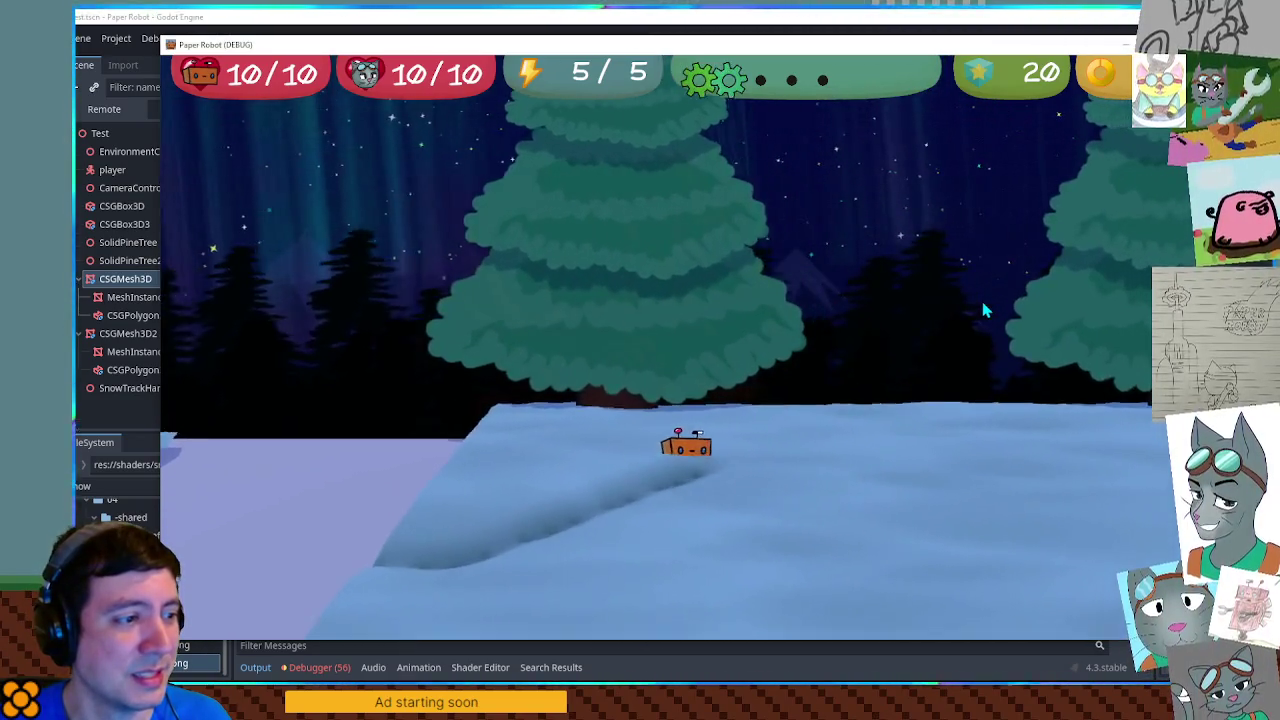
key("q")
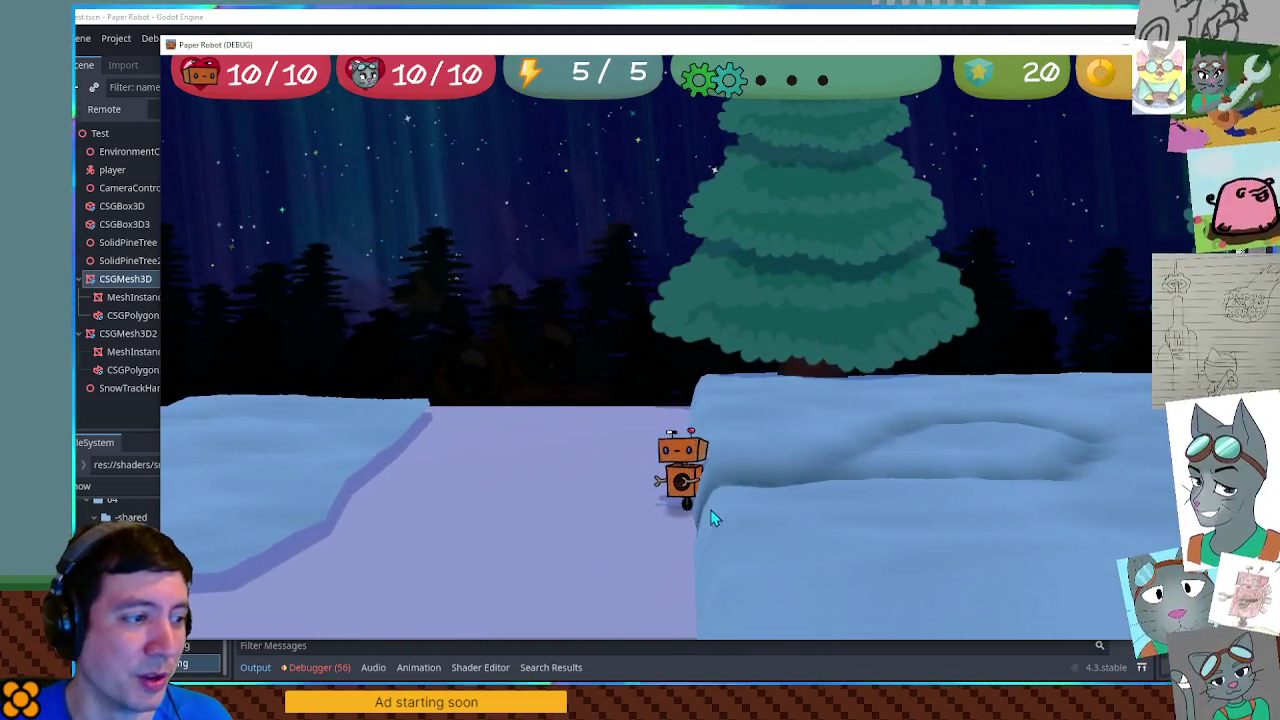
key("e")
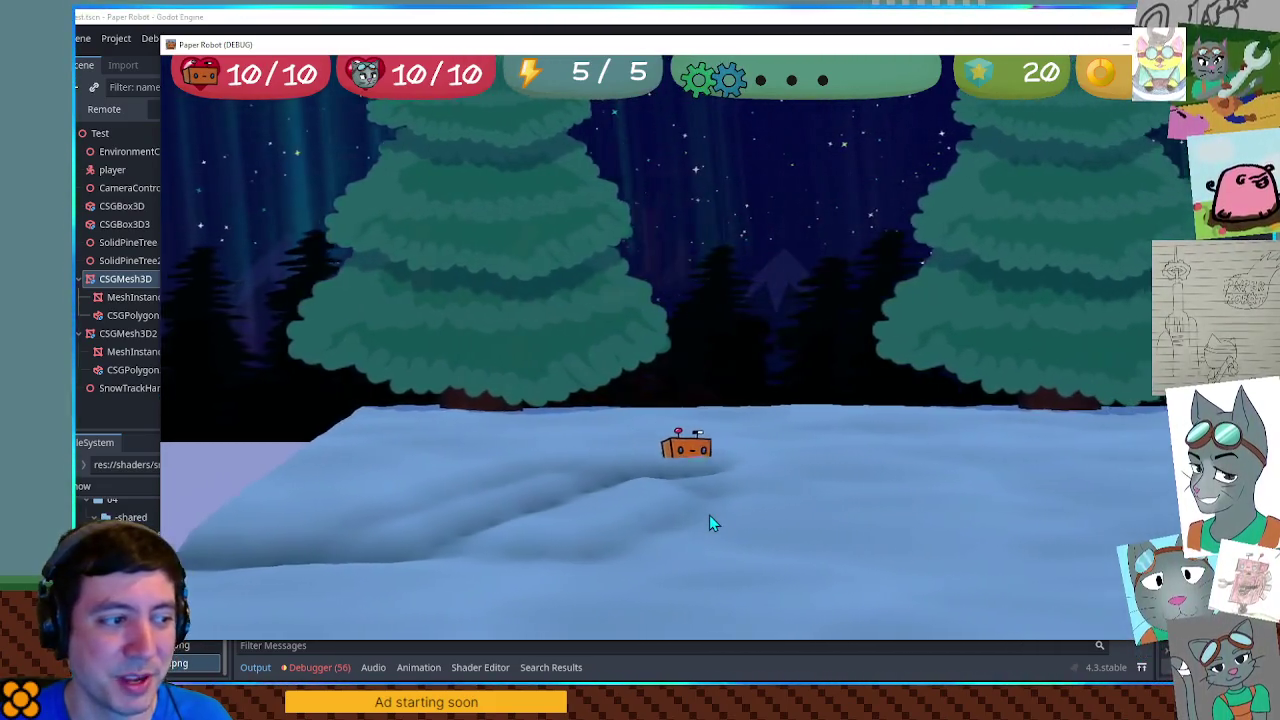
key("e")
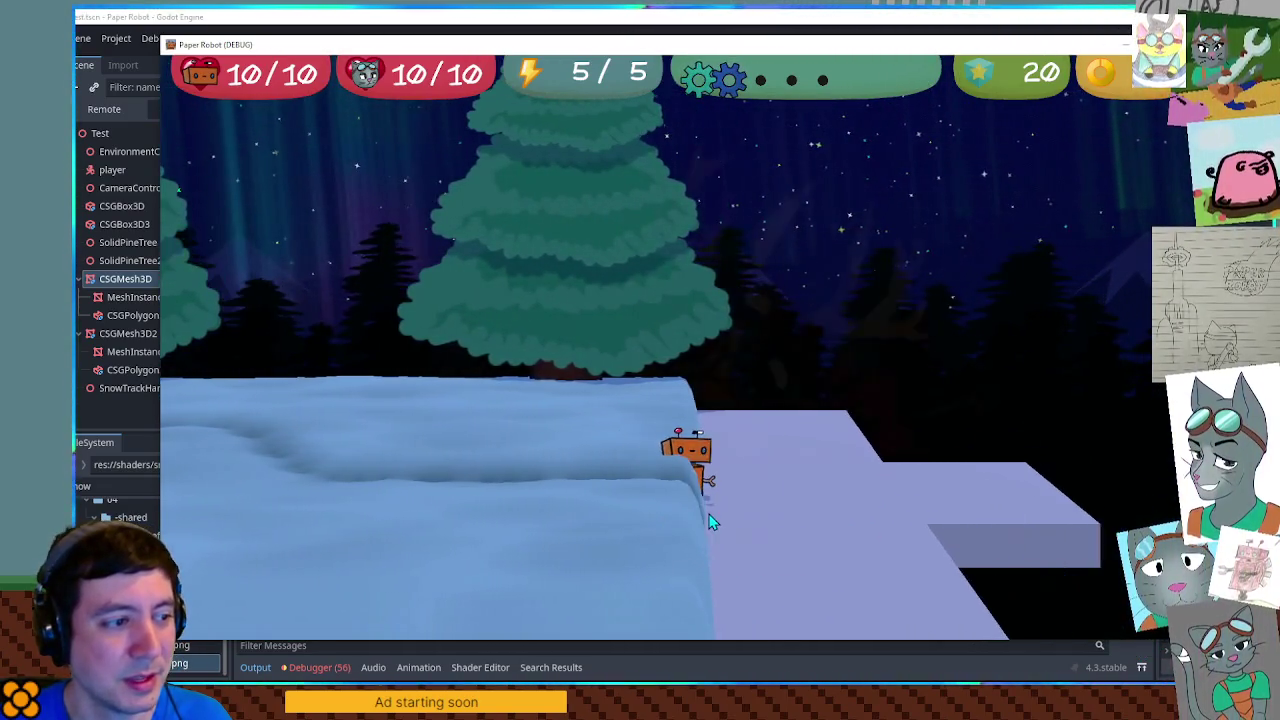
Step: Move the robot to the platform edge, jump into the snow block and return to the platform
key("a")
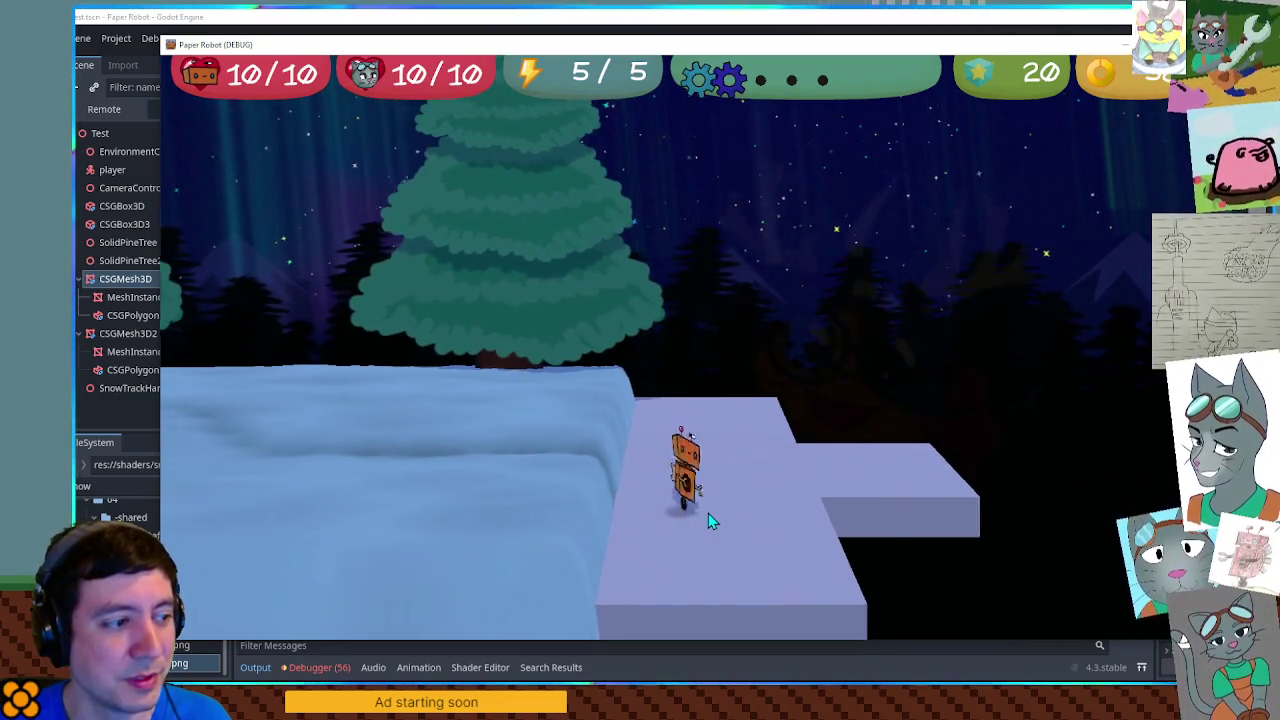
key("s")
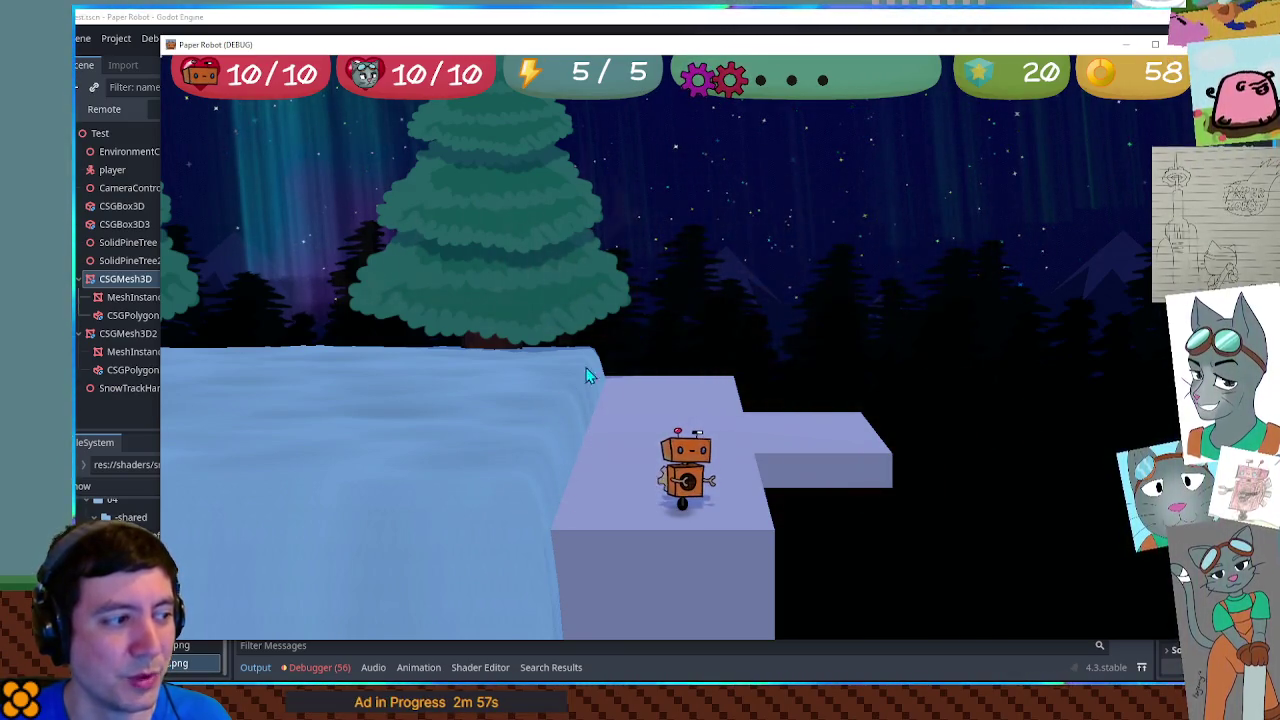
key("a")
key("space")
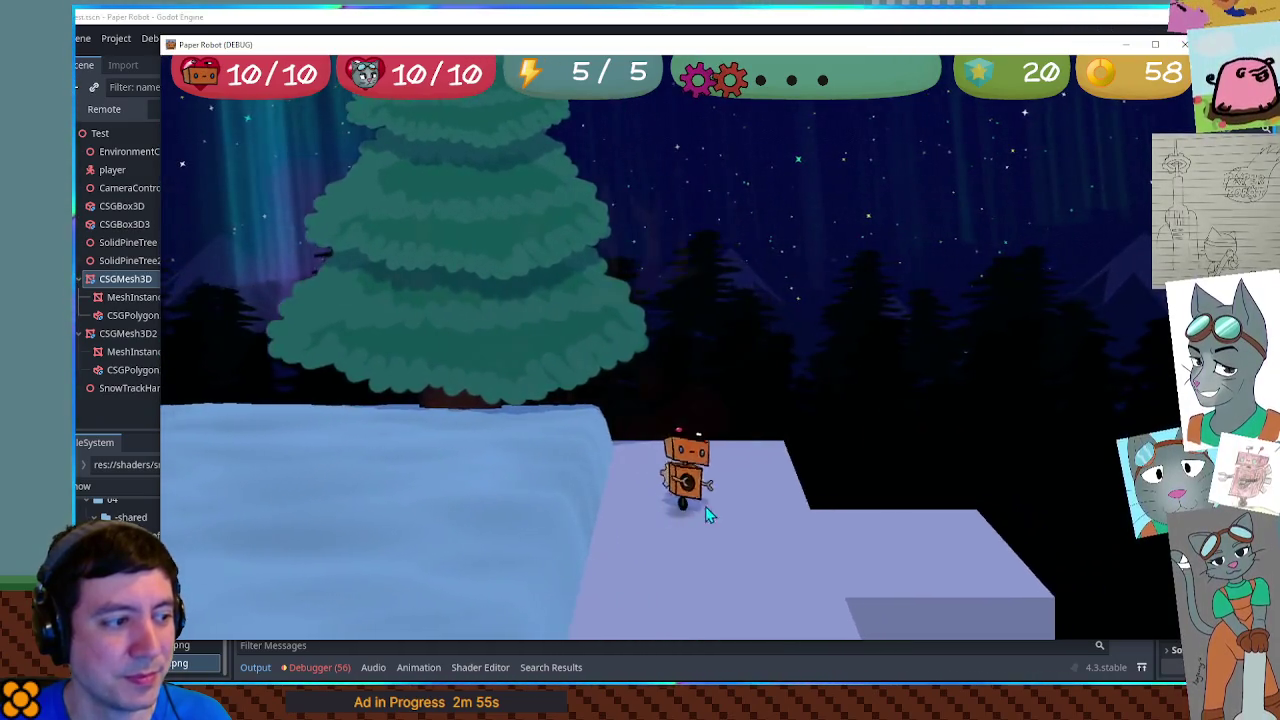
key("d")
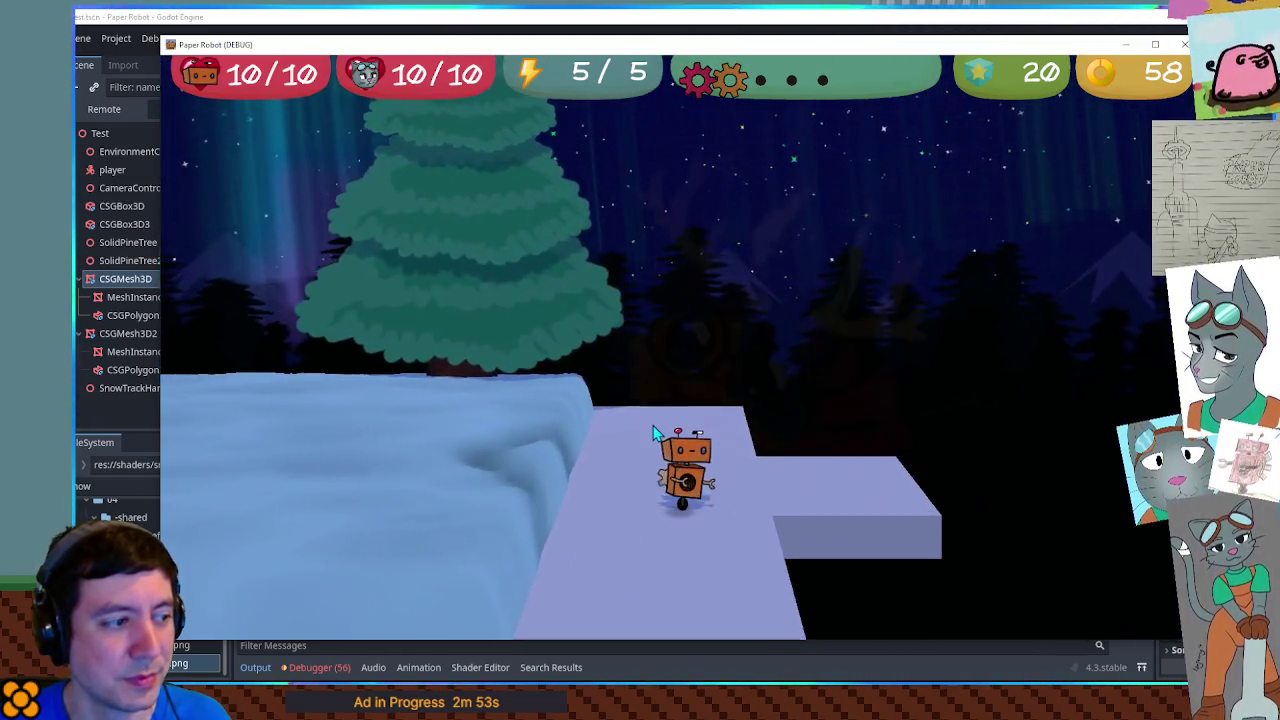
key("q")
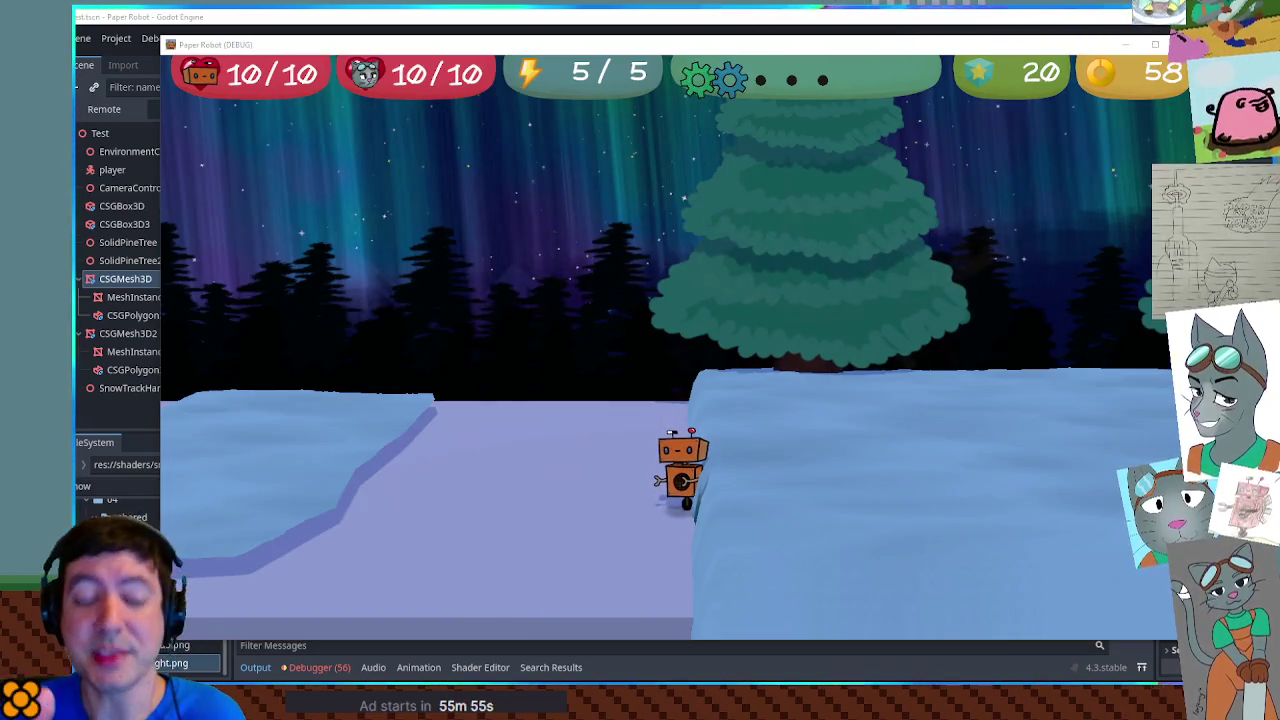